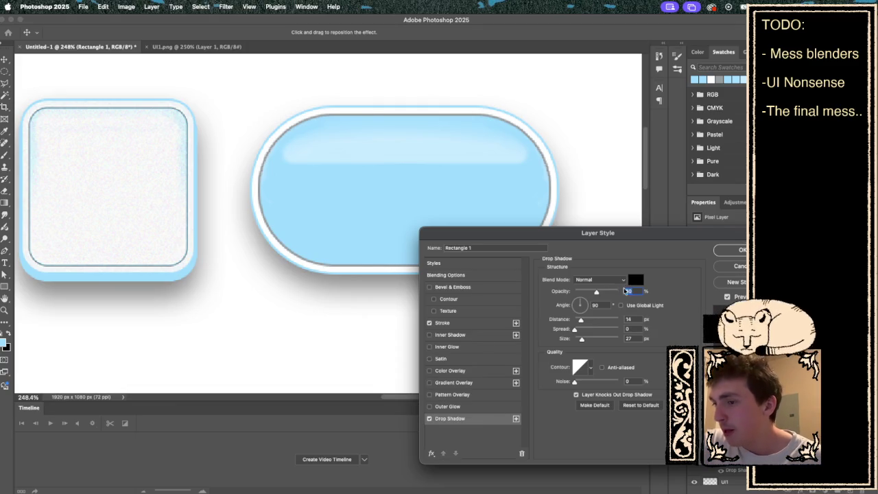
Step: Set the drop shadow distance to 5 px and commit it
left_click(578, 323)
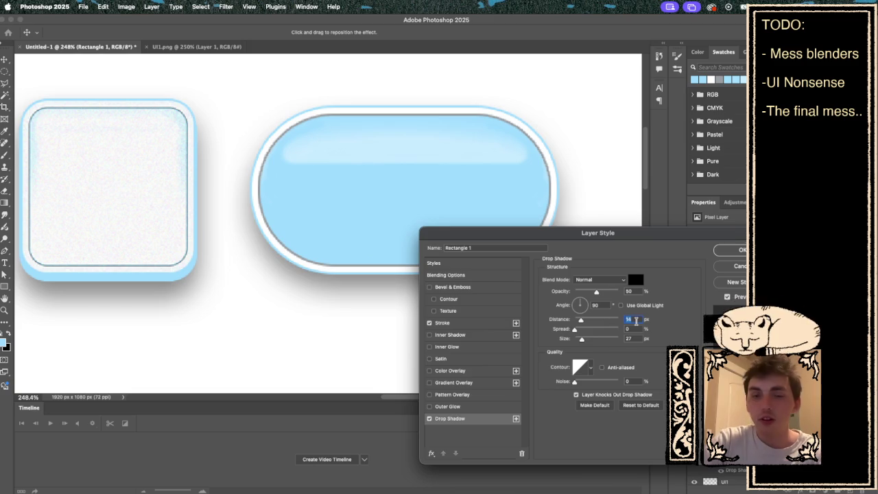
left_click(633, 319)
type("5")
key("Return")
key("b")
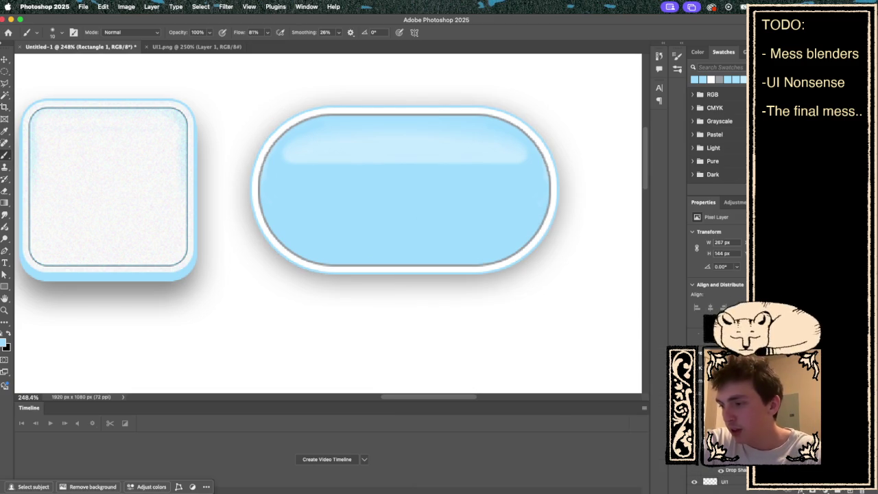
Step: Give the pill's drop shadow spread 100, size 3 and the pill's sampled light blue
double_click(734, 439)
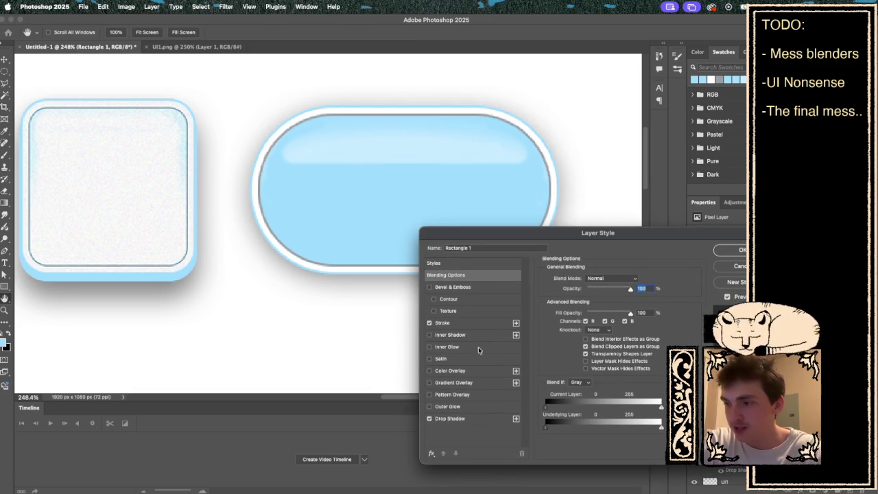
left_click(479, 323)
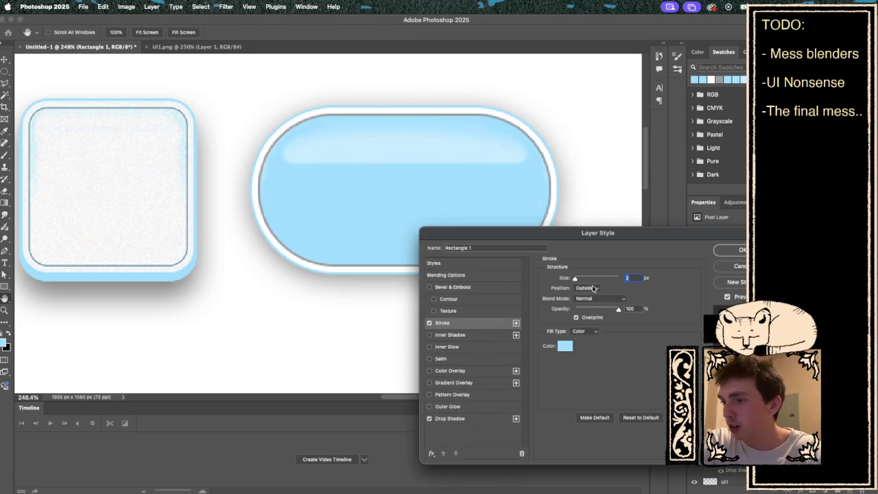
left_click(480, 419)
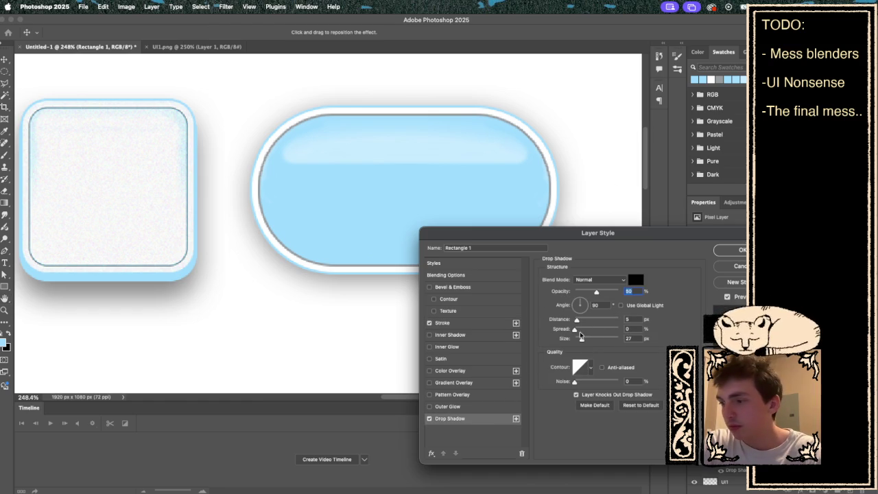
left_click_drag(576, 329, 628, 329)
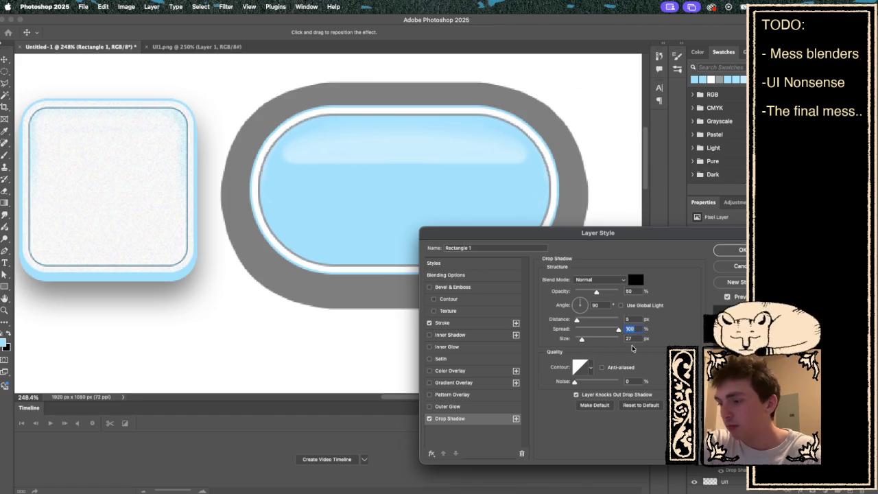
key("Tab")
type("3")
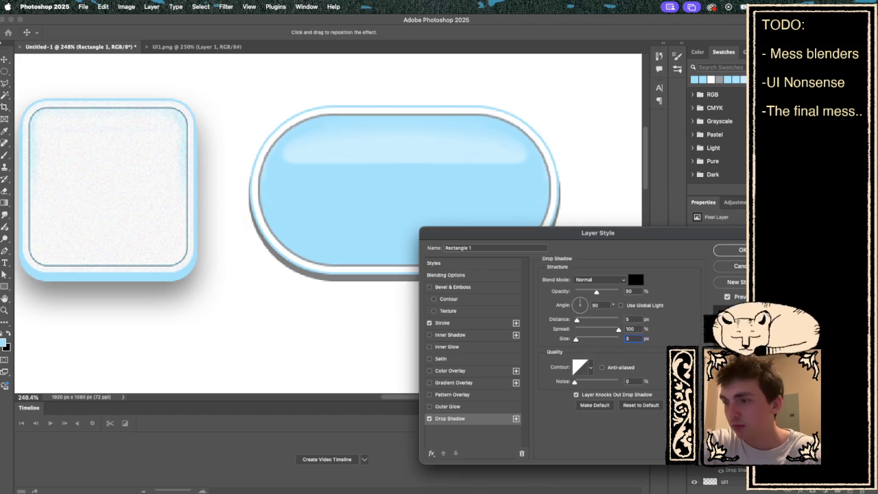
left_click(636, 280)
left_click(376, 195)
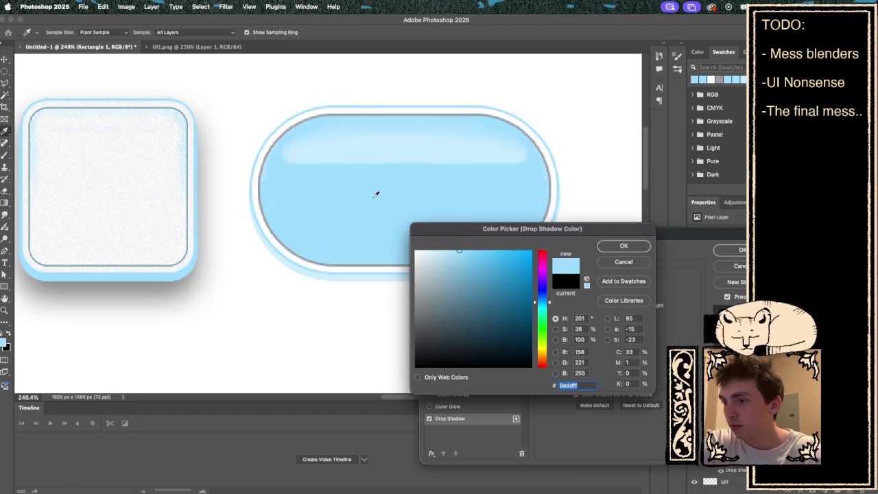
left_click(613, 245)
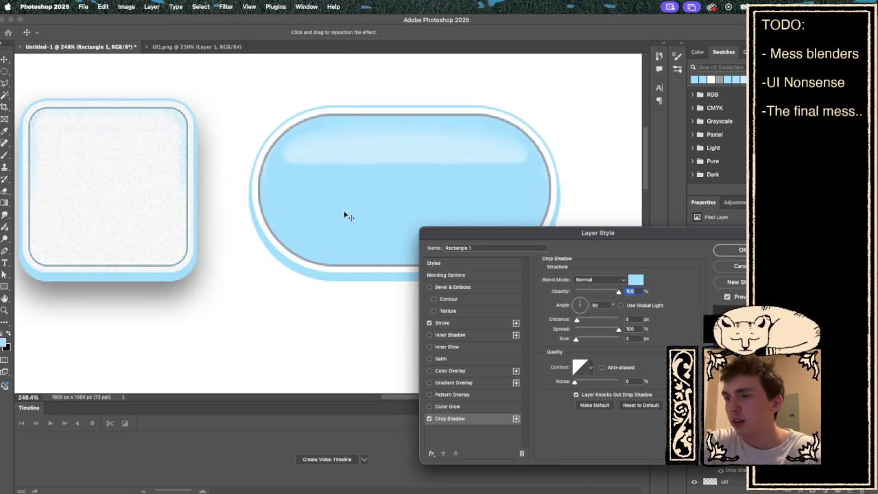
Step: Recheck the light-blue shadow colour and apply the drop shadow
scroll(294, 205, "right", 3)
scroll(293, 206, "down", 2)
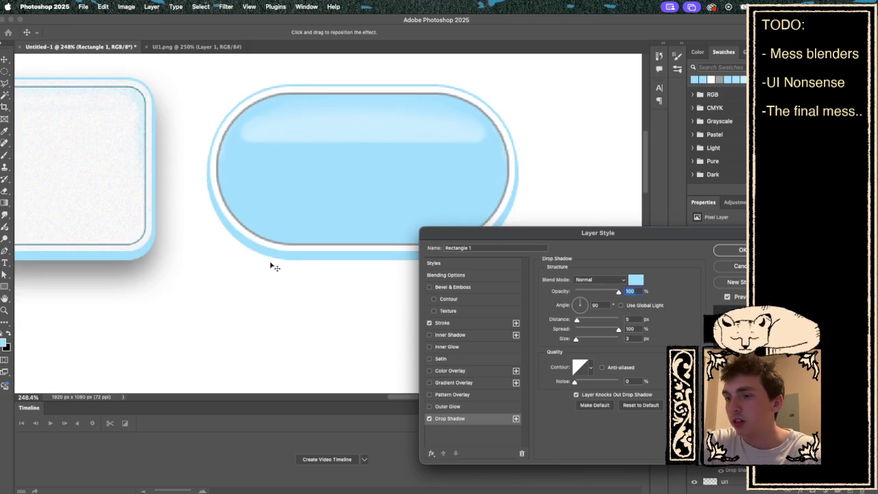
scroll(272, 264, "up", 3)
scroll(272, 265, "left", 3)
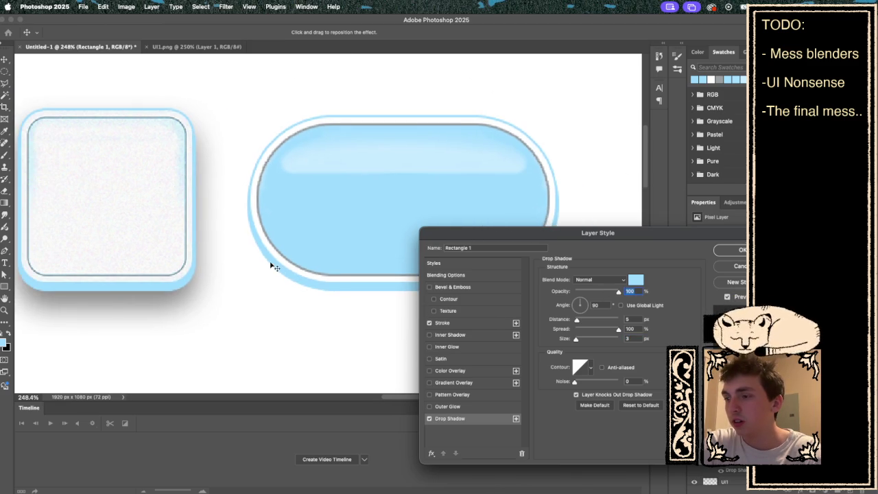
left_click(635, 279)
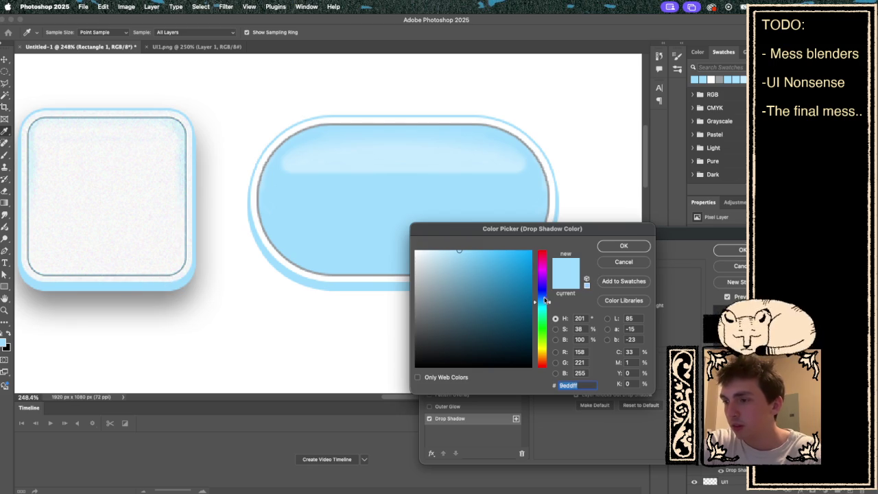
left_click(621, 247)
scroll(368, 259, "left", 5)
scroll(369, 259, "right", 3)
scroll(368, 259, "up", 5)
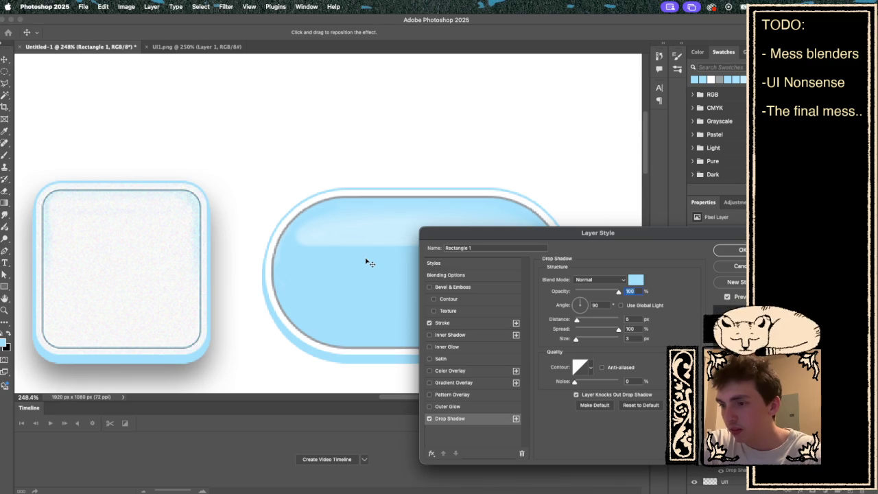
scroll(367, 261, "right", 3)
scroll(367, 260, "down", 4)
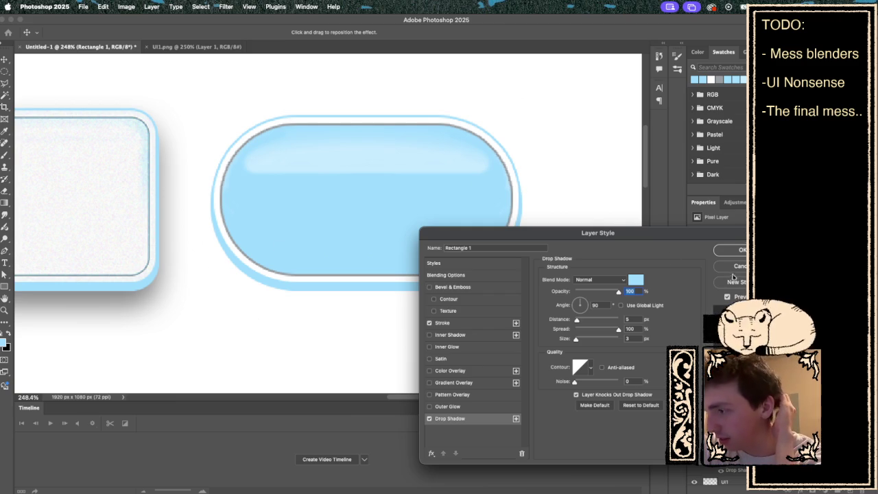
left_click(741, 249)
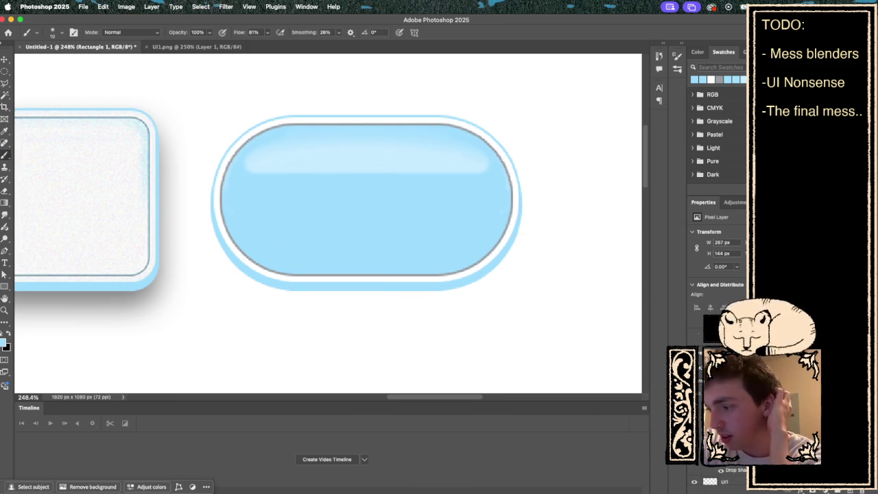
Step: Rasterize the pill layer and add another drop shadow via Layer > Layer Style
left_click(742, 317)
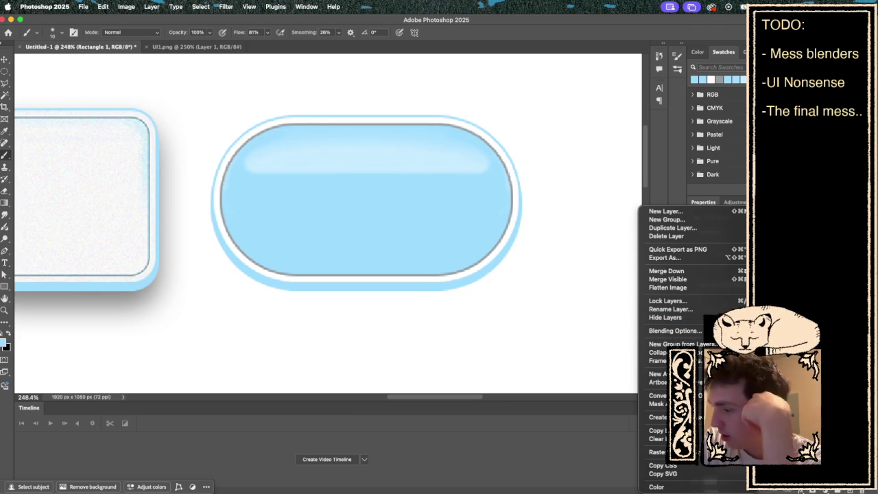
left_click(714, 452)
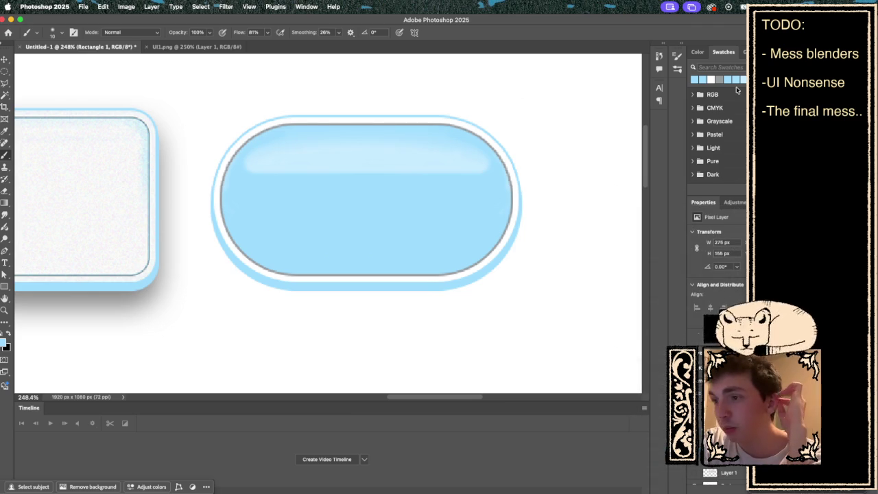
left_click(153, 7)
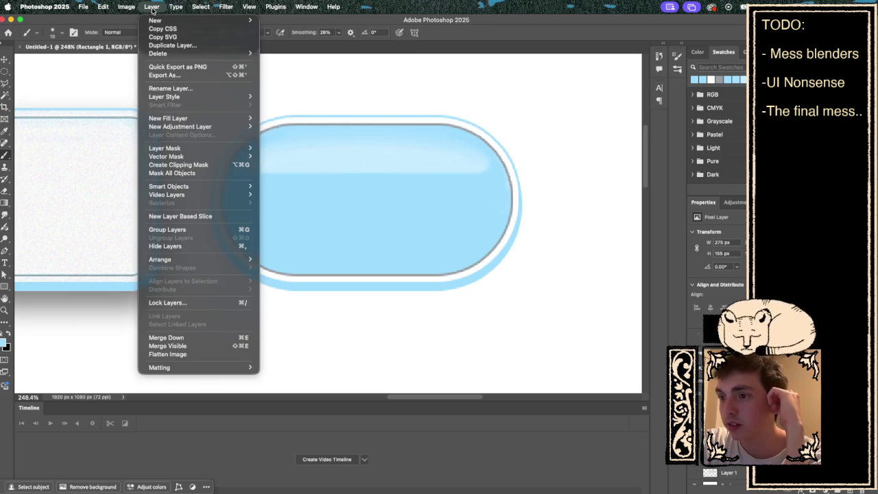
mouse_move(197, 127)
mouse_move(204, 96)
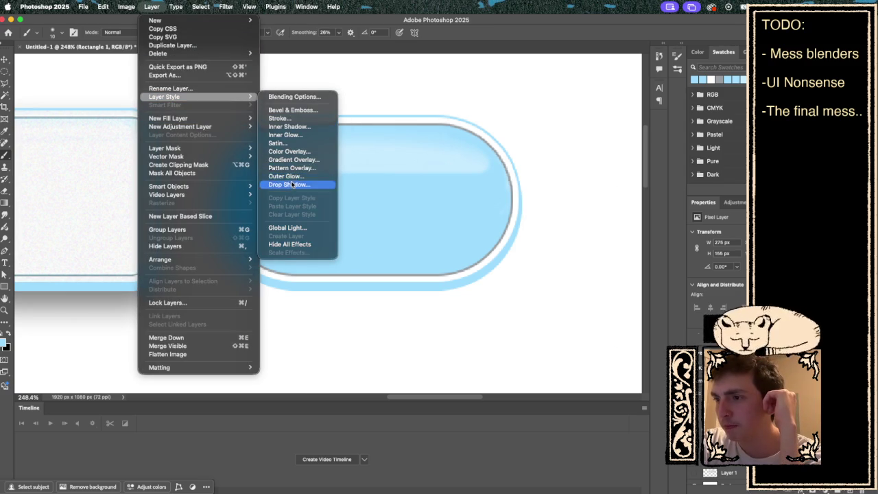
left_click(292, 184)
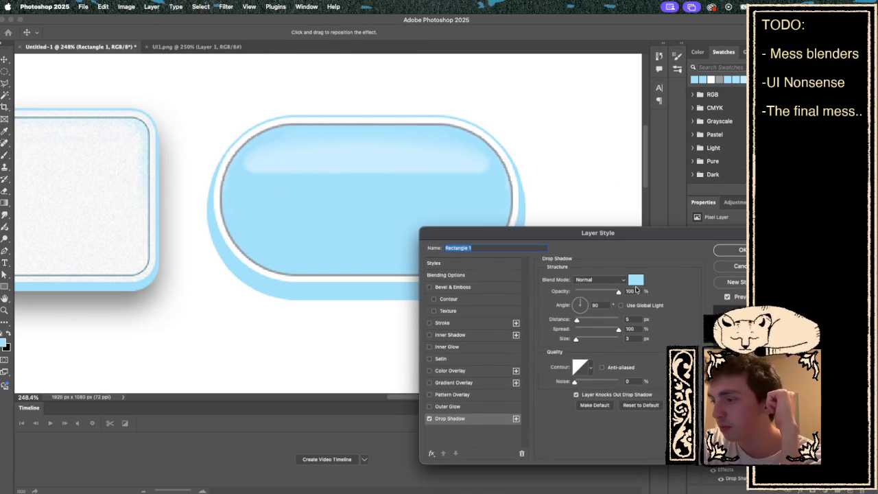
double_click(630, 291)
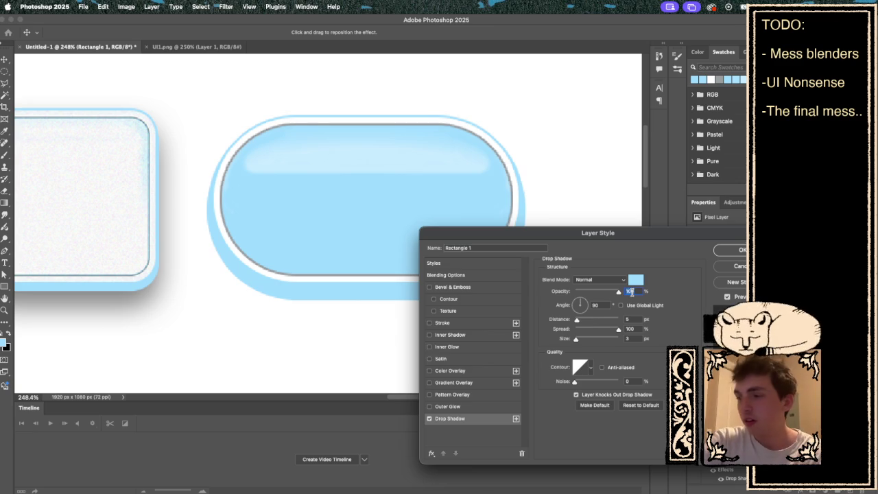
type("50")
key("Return")
Step: Set the pill's drop shadow to distance 14, size 27, spread 0, colour 000000
key("b")
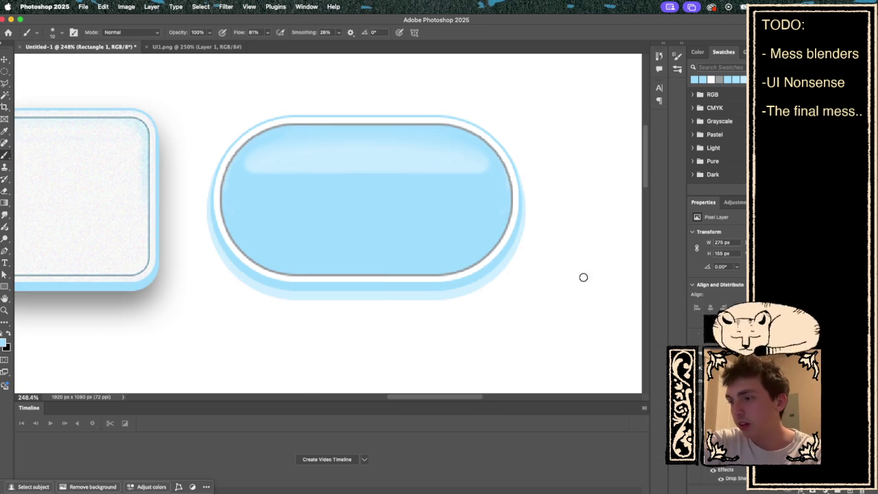
double_click(734, 459)
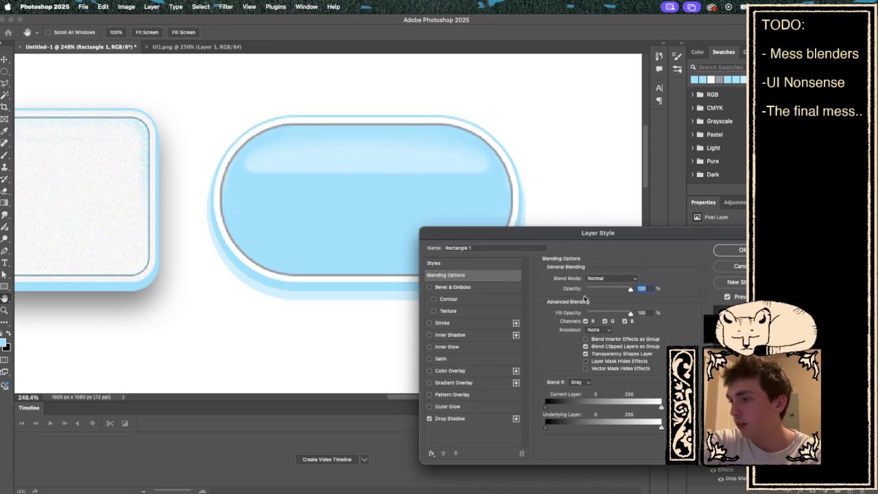
left_click(465, 419)
double_click(632, 319)
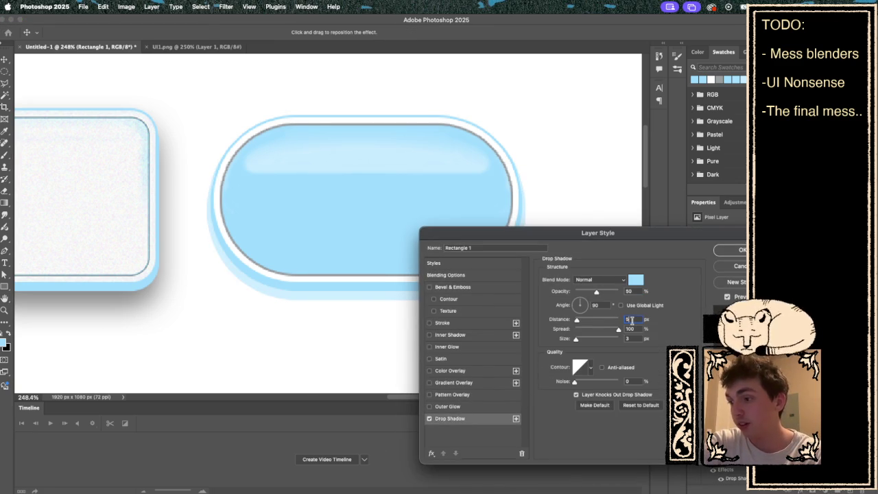
type("14")
double_click(640, 338)
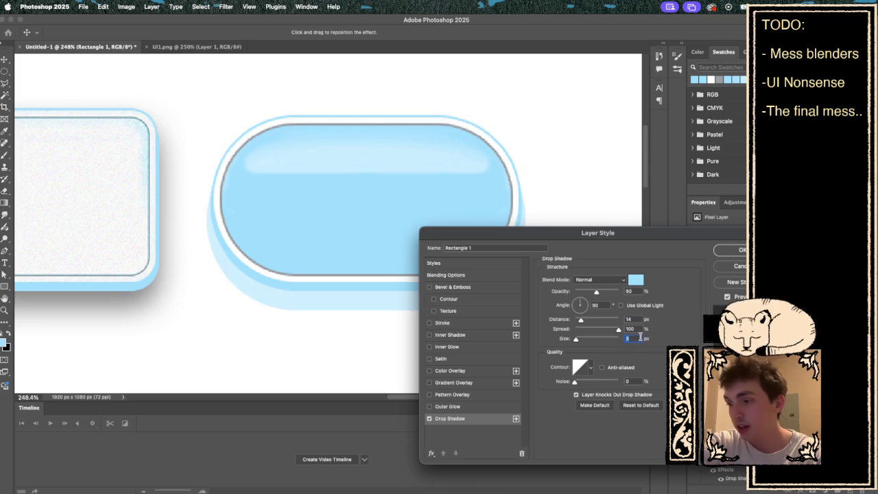
type("27")
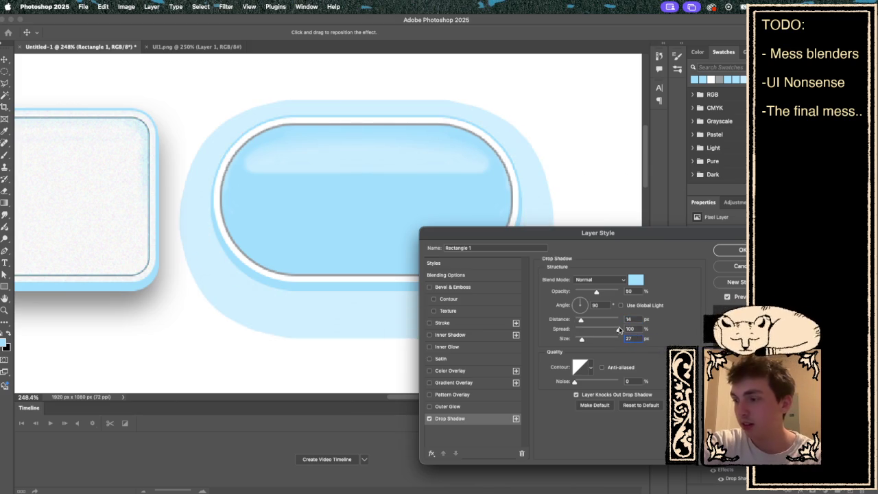
left_click_drag(620, 331, 500, 332)
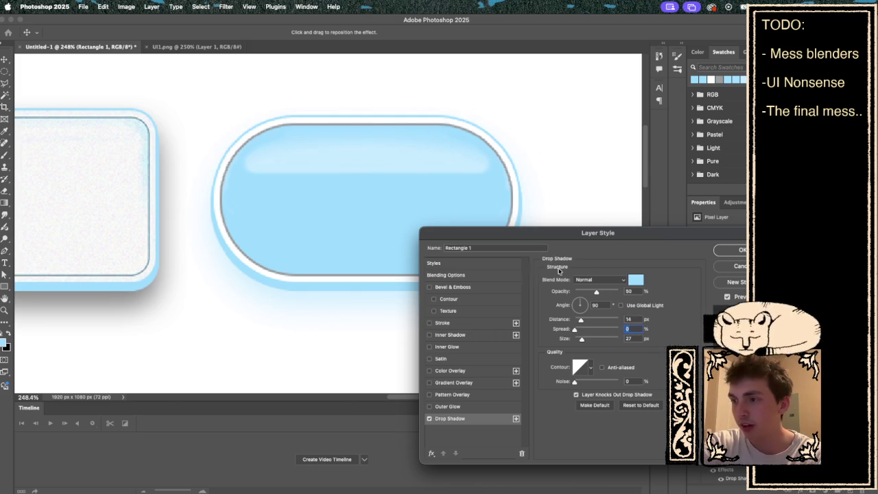
left_click(635, 280)
type("000000")
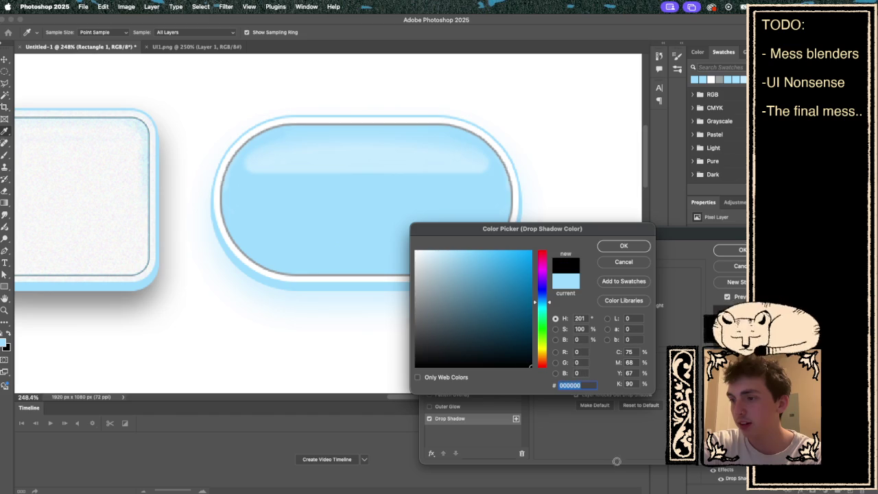
left_click(625, 245)
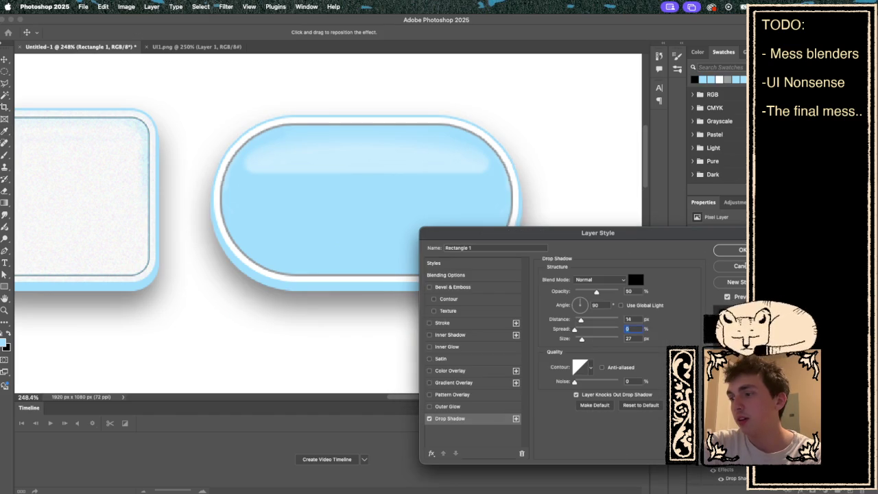
key("Return")
scroll(442, 241, "down", 5)
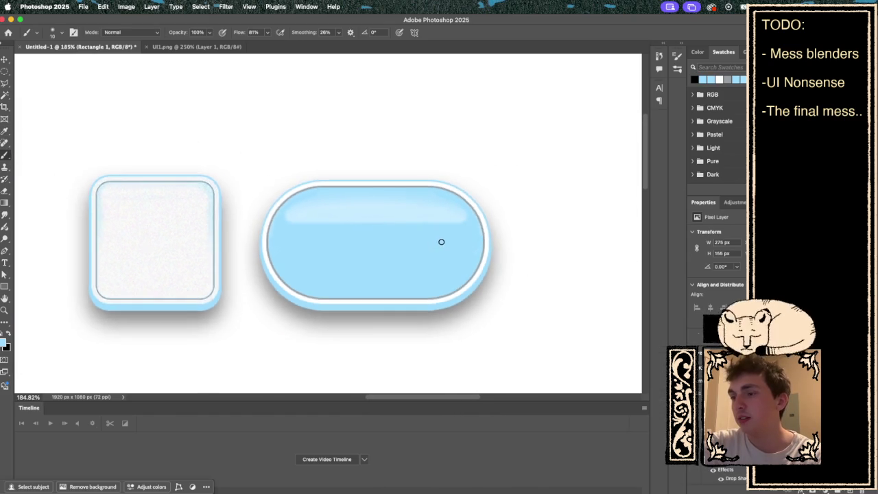
Step: Quick-export the pill as 'button' in the 2D Assets folder, then tilt the canvas view slightly
scroll(441, 241, "down", 3)
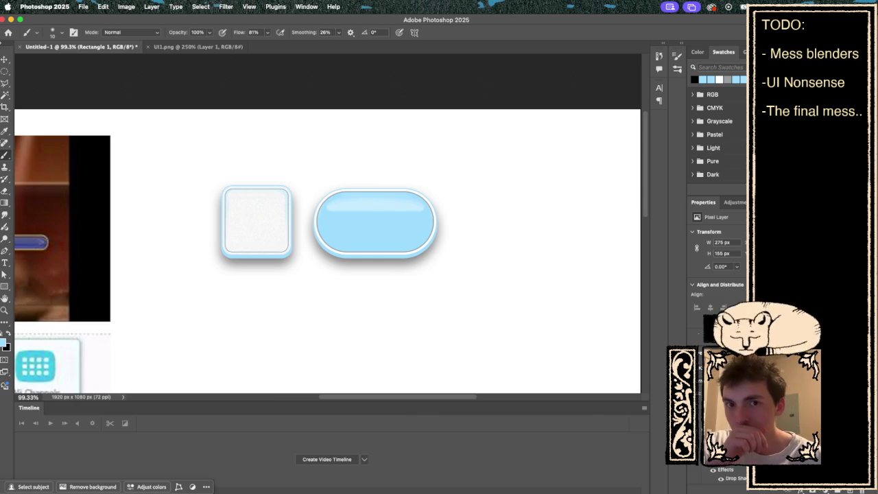
scroll(518, 266, "up", 5)
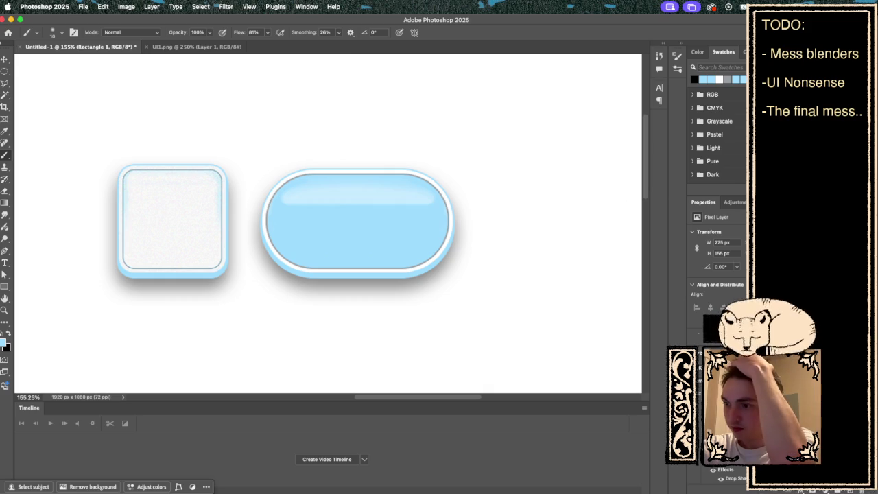
key("super+shift+apostrophe")
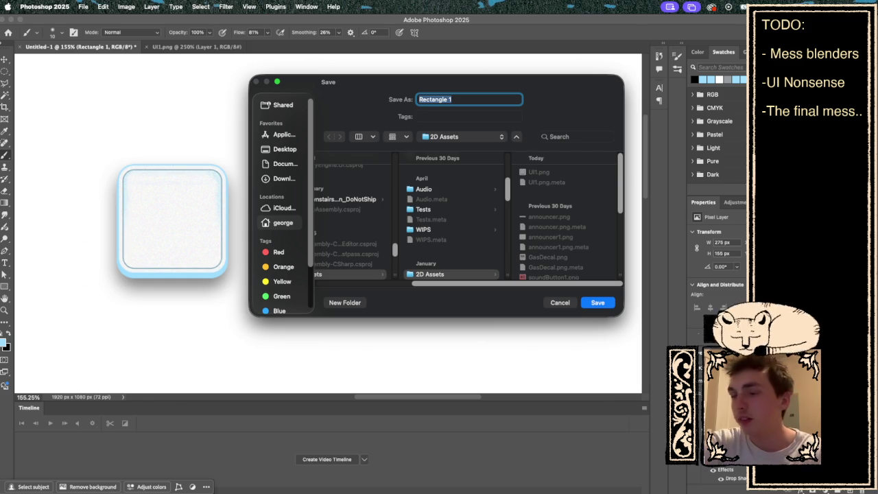
type("button")
key("Return")
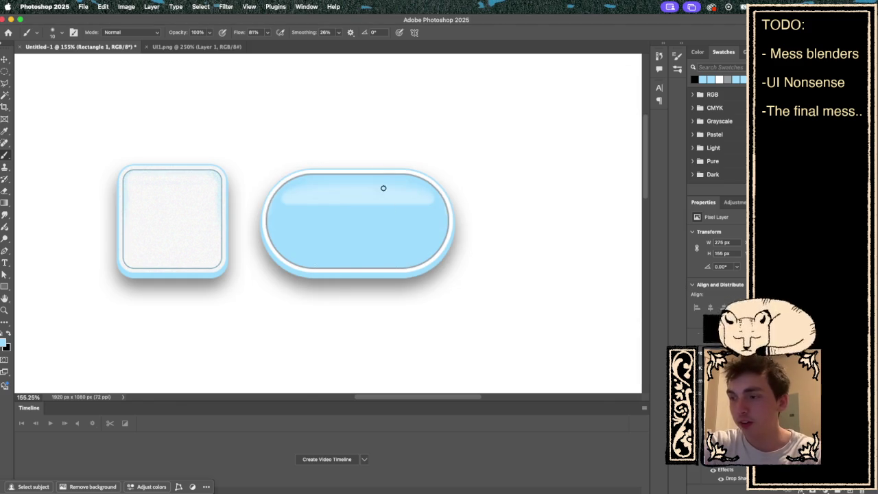
key("r")
mouse_move(398, 148)
left_mouse_down()
mouse_move(418, 148)
mouse_move(408, 139)
left_mouse_up()
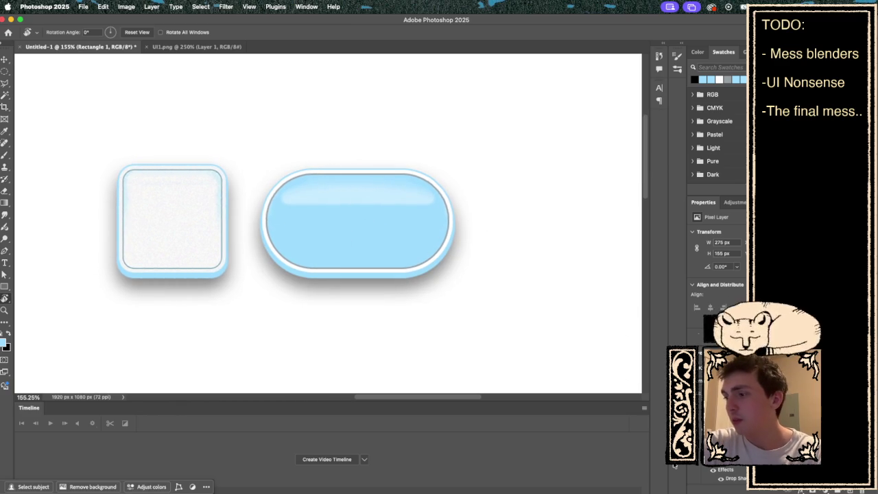
Step: Rotate the pill 180° with Free Transform
key("super+t")
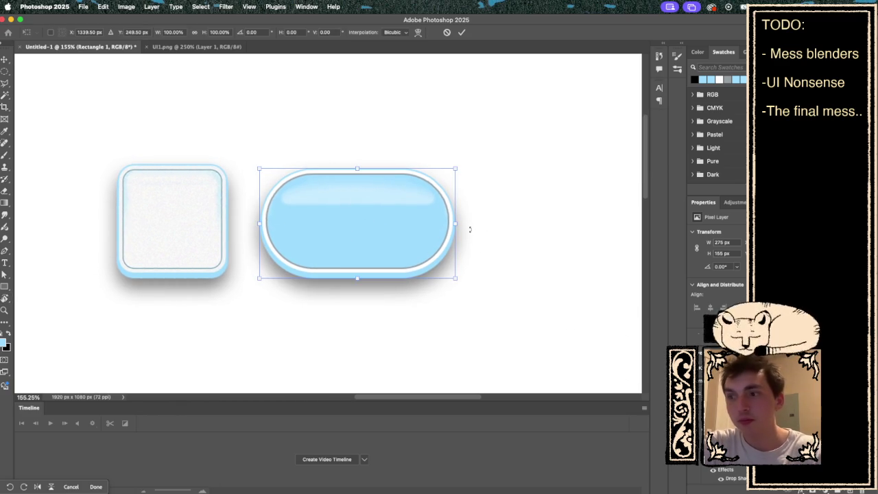
mouse_move(482, 149)
left_mouse_down()
mouse_move(488, 253)
mouse_move(259, 259)
mouse_move(254, 276)
left_mouse_up()
key("Return")
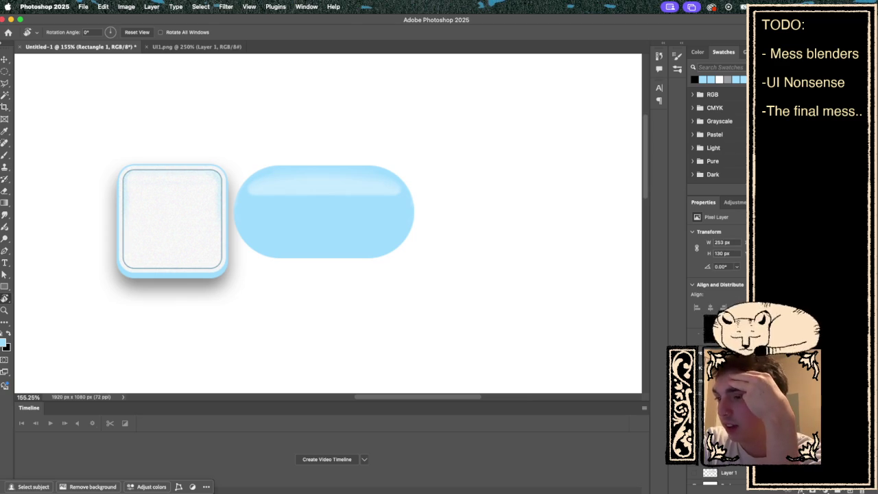
Step: Switch to the Paint Bucket tool with white as the paint colour
scroll(328, 216, "up", 5)
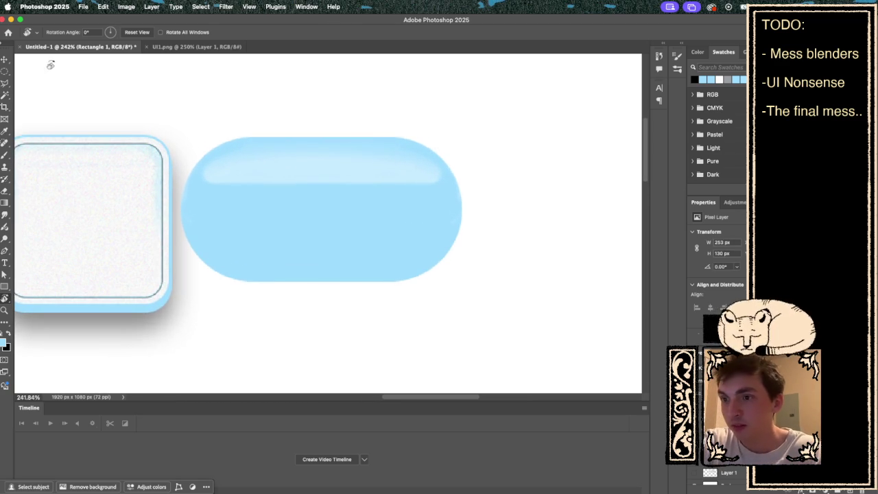
left_click(11, 203)
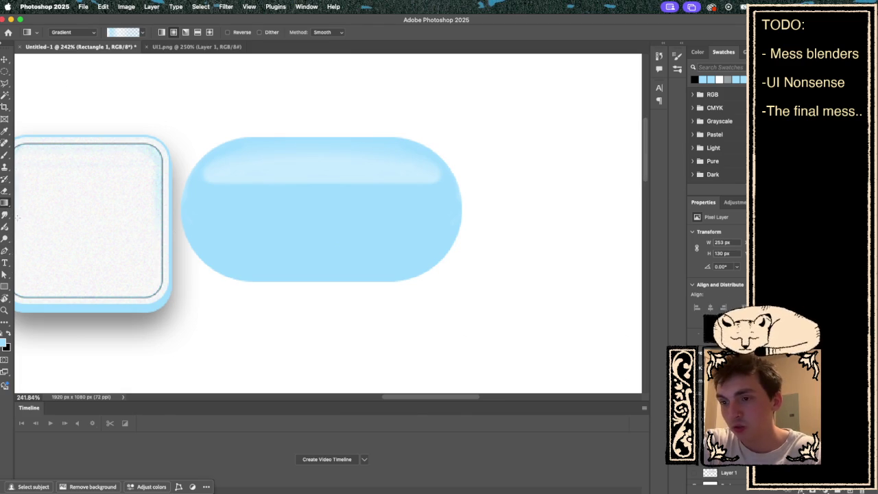
right_click(8, 203)
left_click(37, 211)
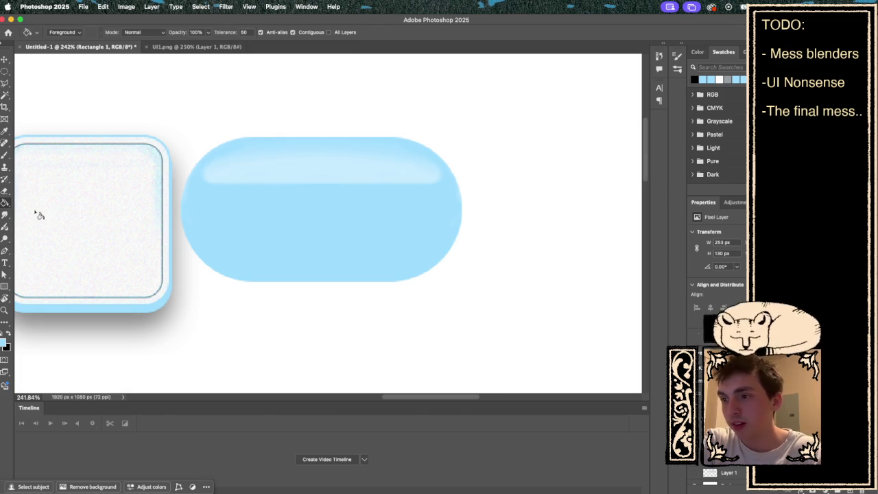
left_click(719, 79)
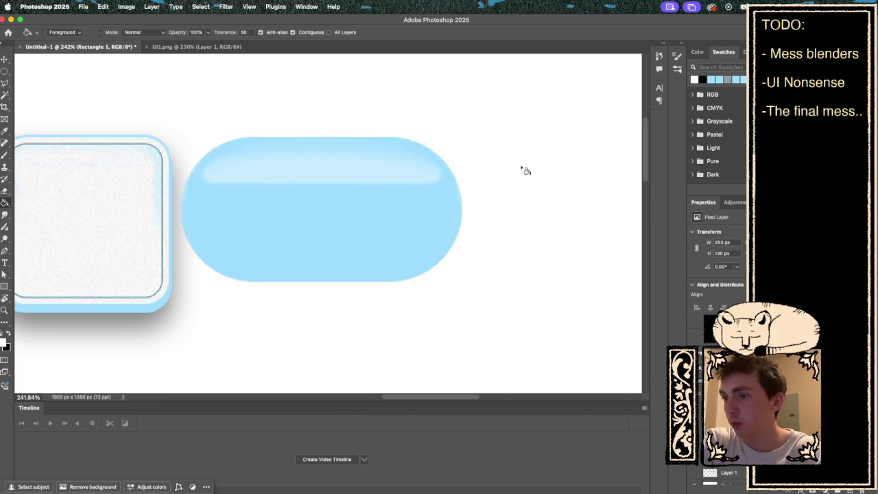
Step: Try a white flood-fill on the pill, then undo it and restore the pill
left_click(372, 241)
scroll(377, 245, "left", 2)
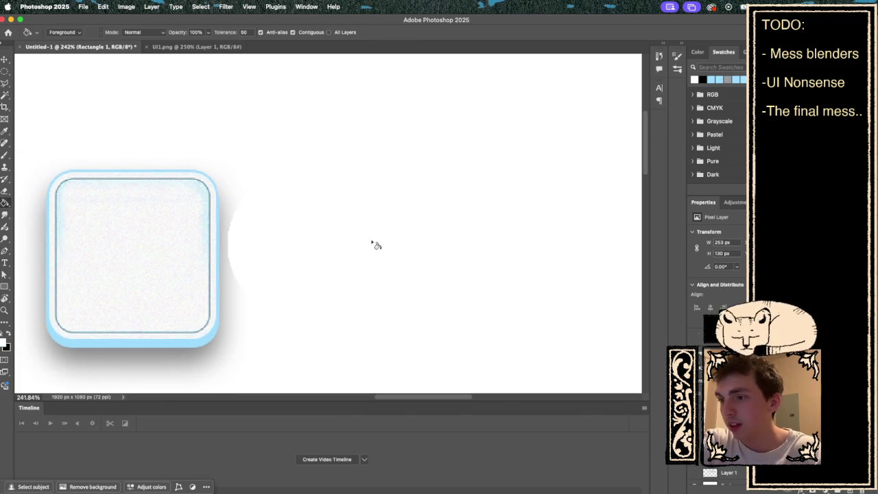
scroll(377, 245, "down", 1)
key("super+z")
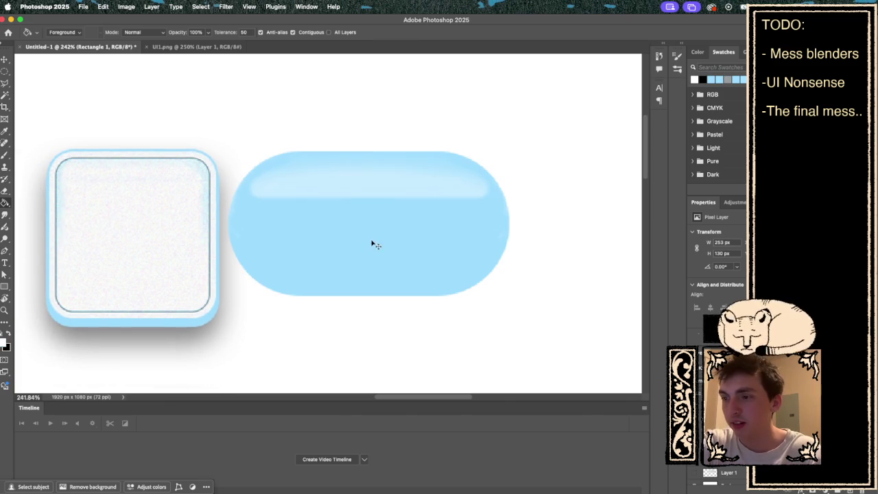
key("super+z")
key("super+shift+z")
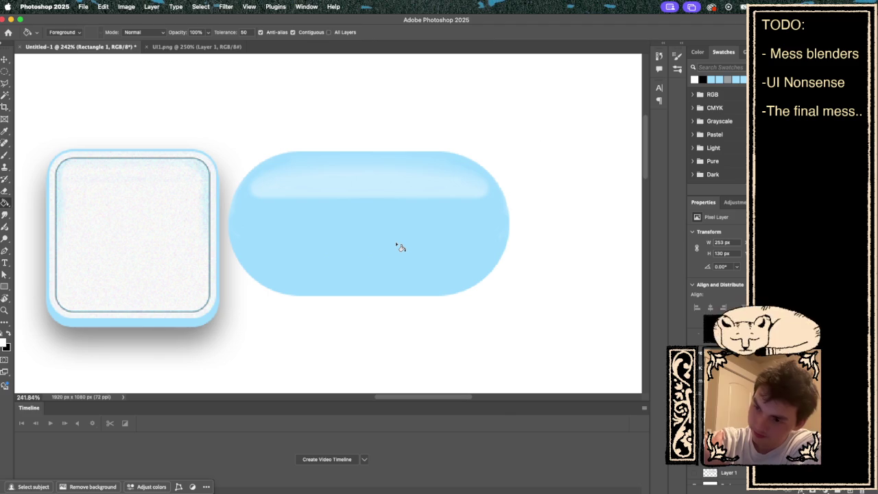
Step: Sample the pill's light blue and try flat-blue fills, undoing each one
left_click(697, 52)
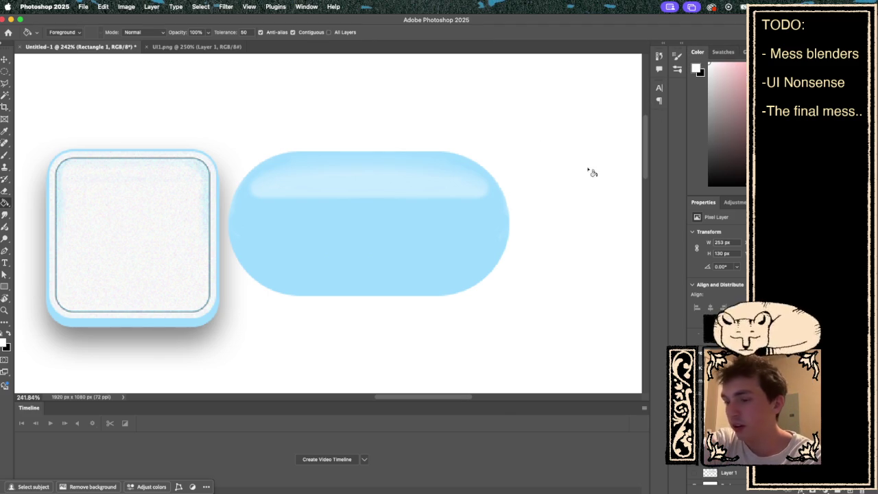
left_click(362, 257, "alt")
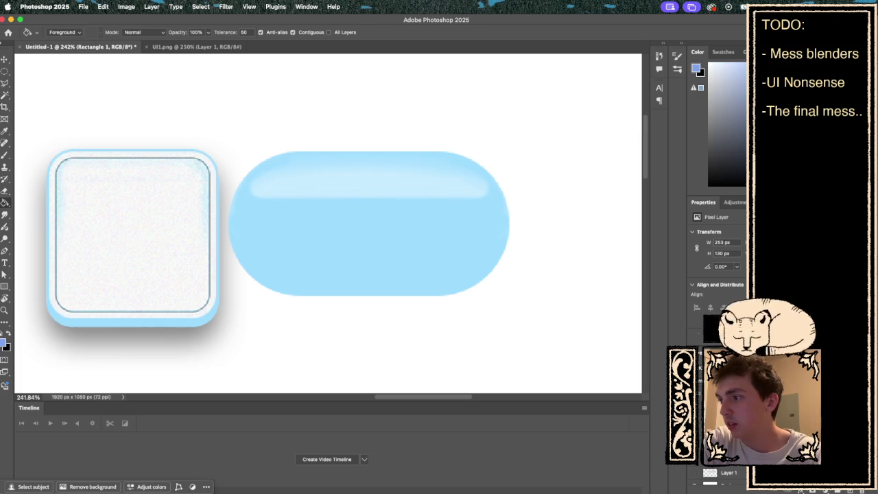
left_click(384, 268)
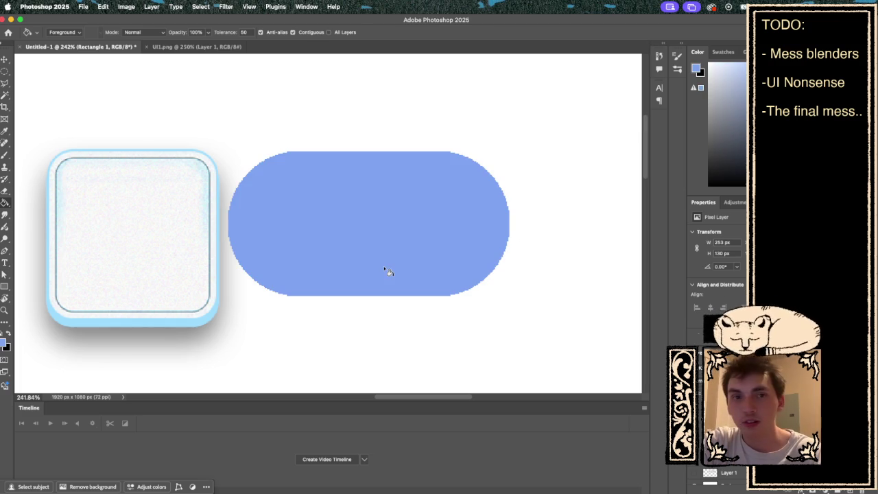
key("ctrl+z")
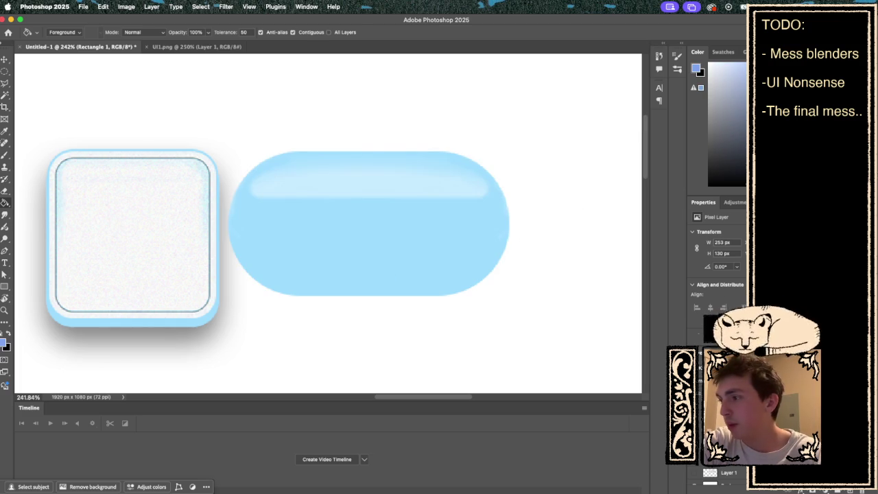
left_click(374, 224)
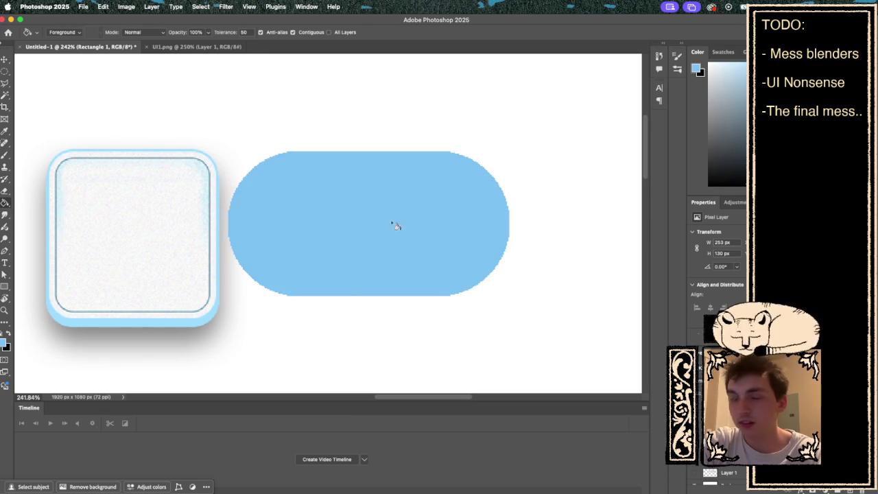
key("ctrl+z")
Step: Try one more flat-blue fill, then undo back to the white-ringed, grey-outlined pill
scroll(451, 254, "right", 2)
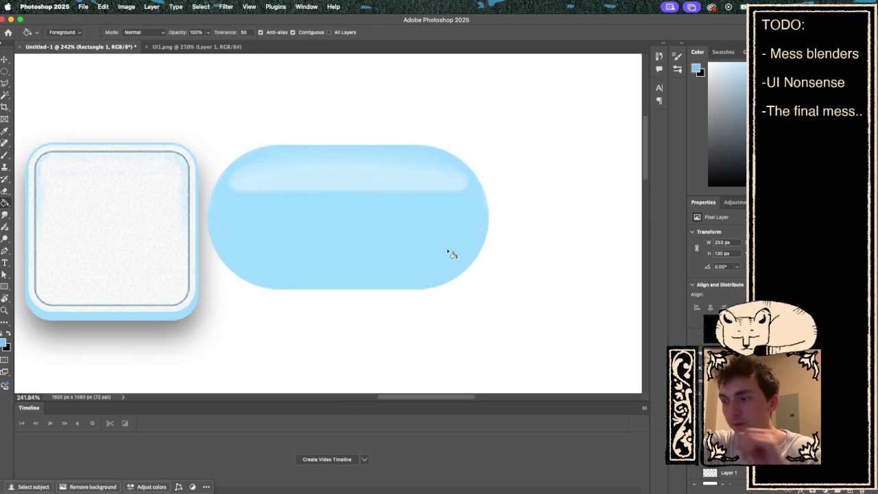
scroll(446, 251, "down", 5)
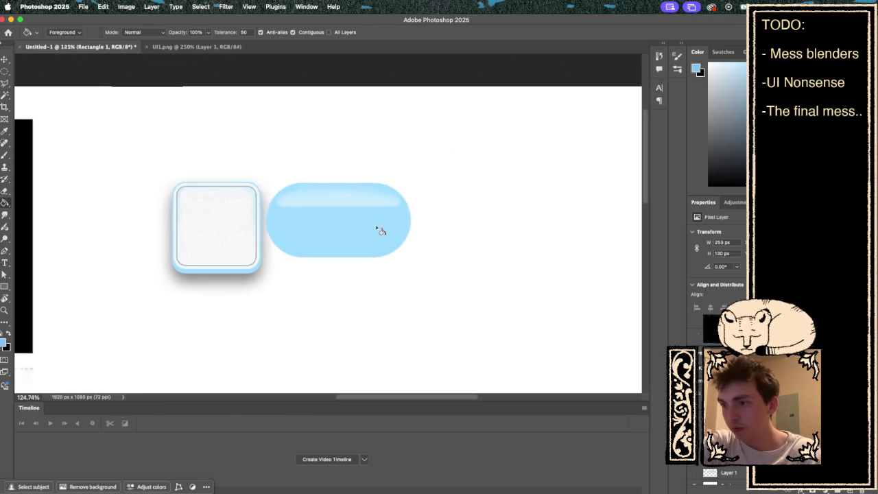
scroll(379, 230, "up", 5)
scroll(378, 231, "up", 3)
left_click(358, 251)
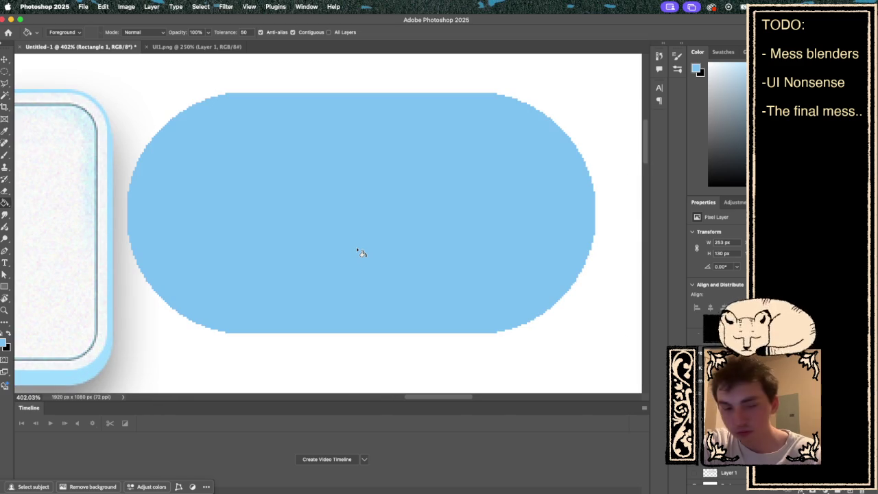
key("super+z")
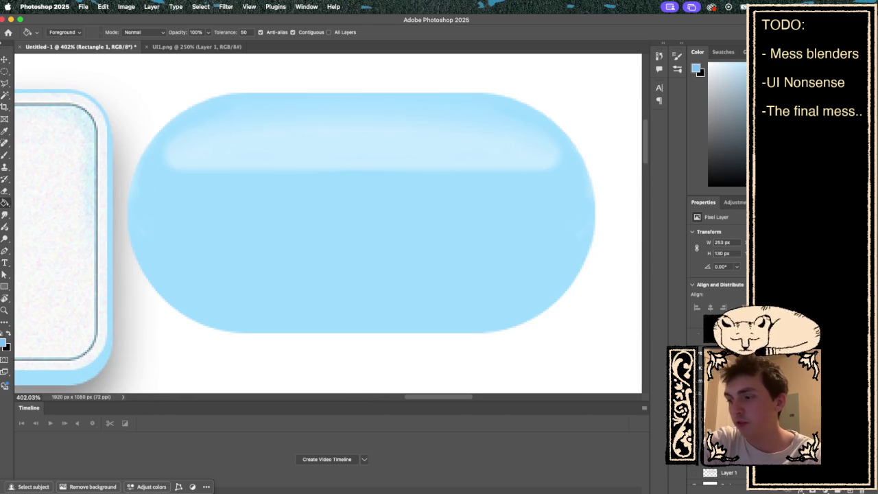
key("super+z")
scroll(428, 295, "down", 4)
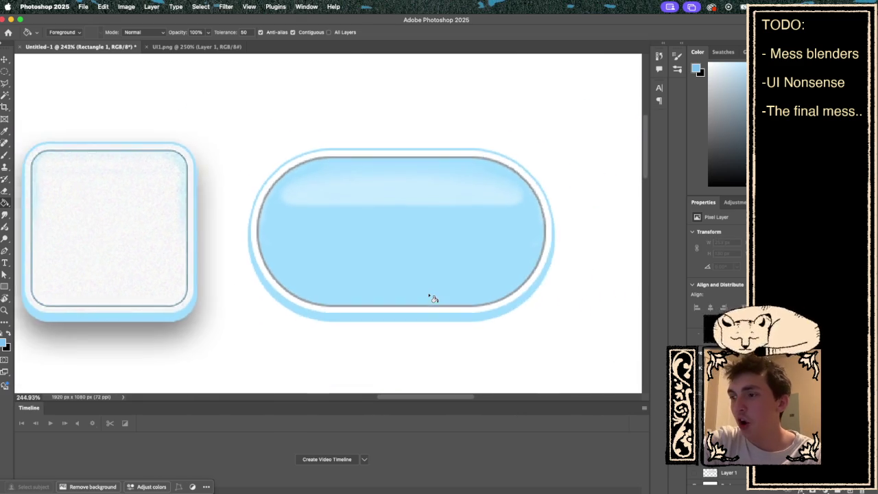
scroll(431, 296, "down", 1)
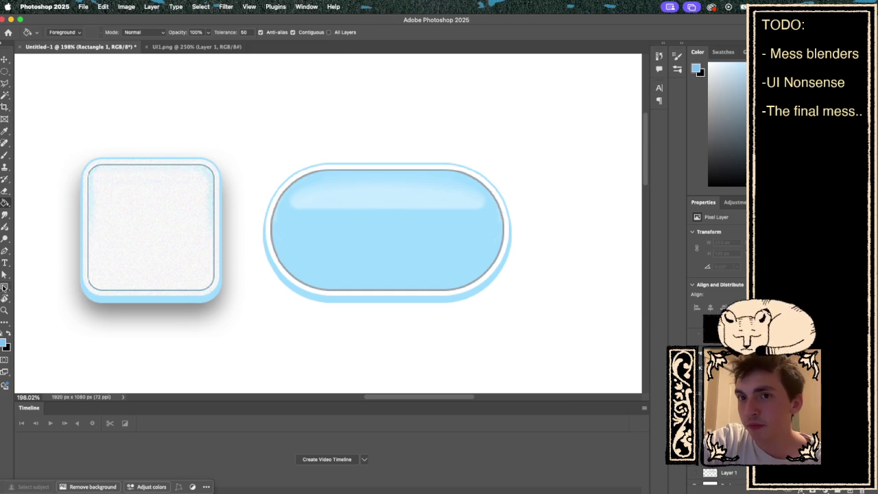
left_click(4, 287)
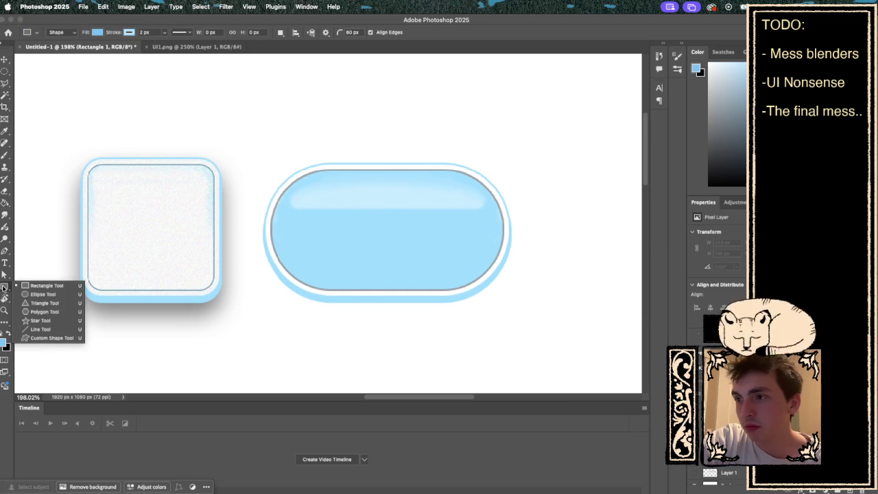
Step: Draw a rounded rectangle centred on the pill, sized about 253 × 130 px, and commit it
left_click(46, 286)
mouse_move(267, 165)
left_mouse_down()
mouse_move(448, 255)
mouse_move(485, 293)
mouse_move(505, 292)
left_mouse_up()
mouse_move(268, 166)
left_mouse_down()
mouse_move(308, 194)
mouse_move(272, 172)
mouse_move(287, 180)
left_mouse_up()
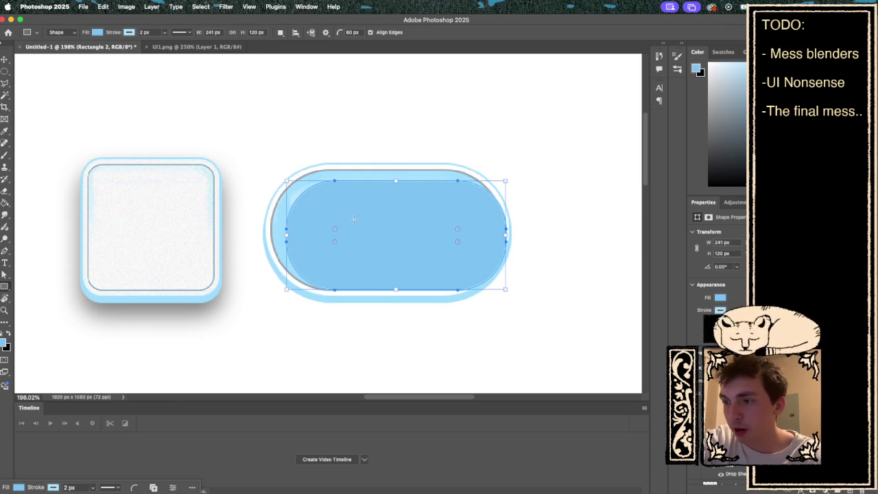
left_click_drag(358, 240, 346, 236)
left_click_drag(490, 232, 502, 232)
left_click_drag(387, 177, 389, 172)
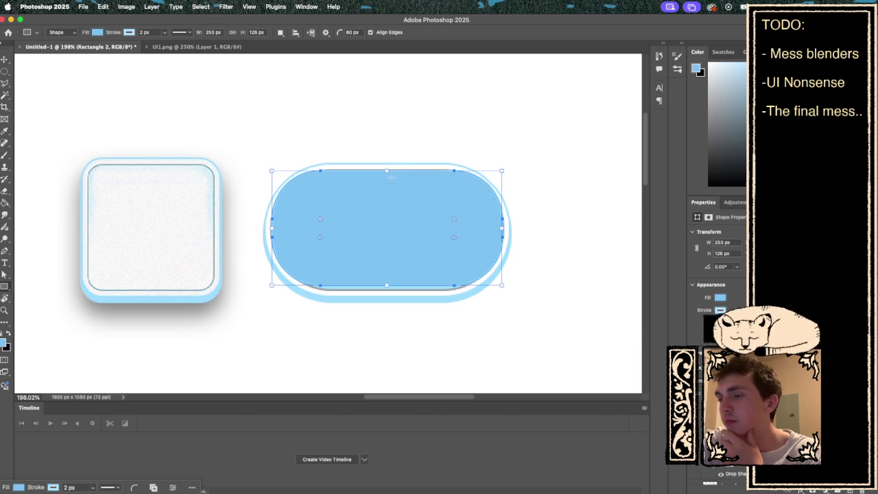
left_click_drag(388, 285, 388, 289)
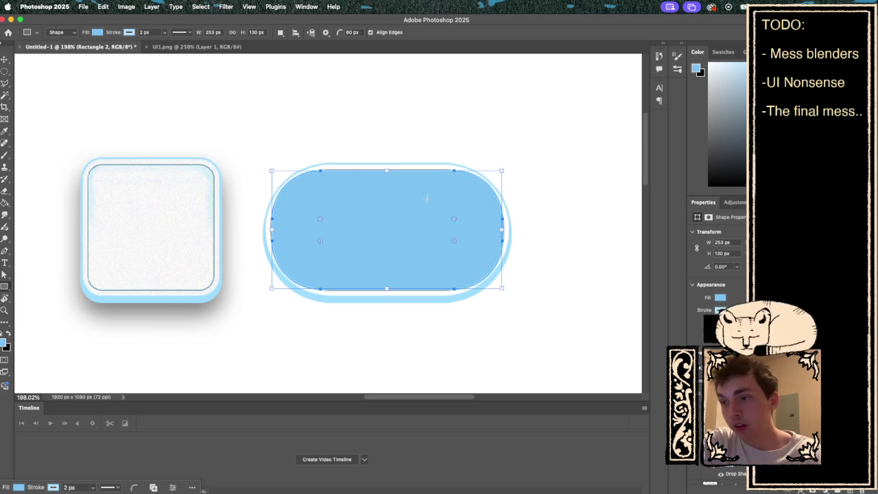
left_click(144, 33)
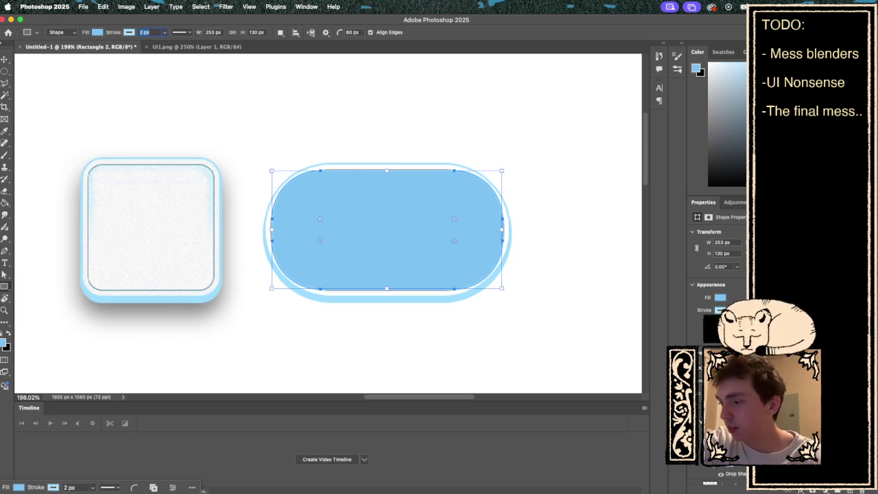
key("Return")
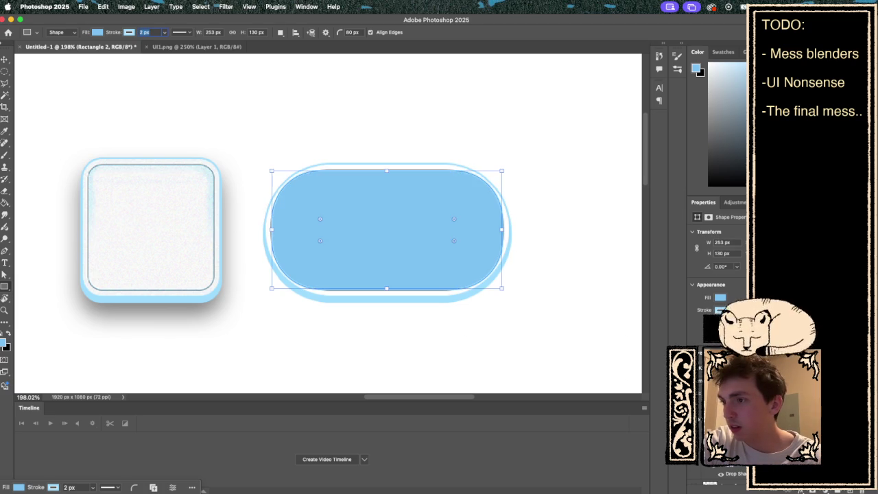
key("ctrl+e")
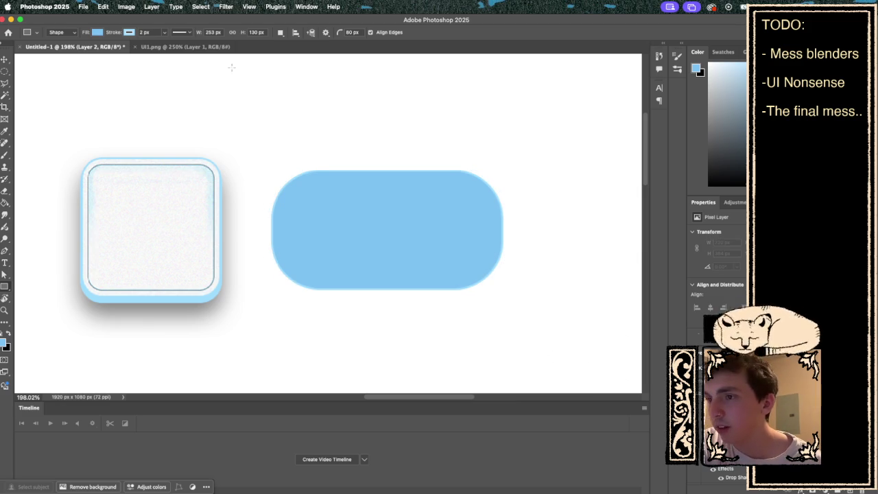
Step: Set the blue pill shape's stroke to none, then open Layer > Layer Style for it
left_click(129, 32)
left_click(76, 51)
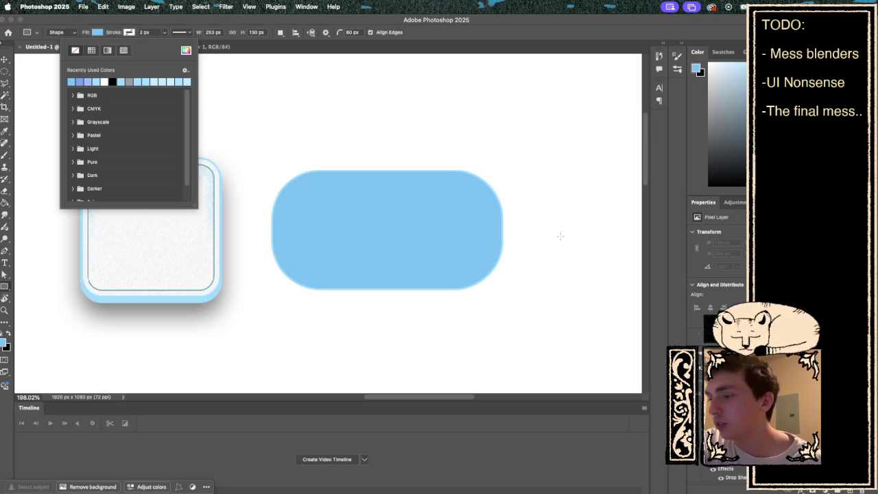
key("Escape")
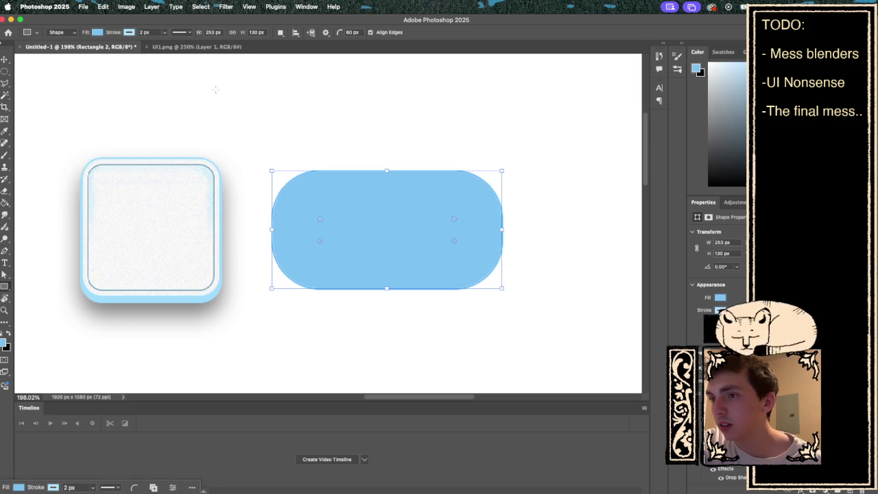
left_click(130, 32)
left_click(76, 50)
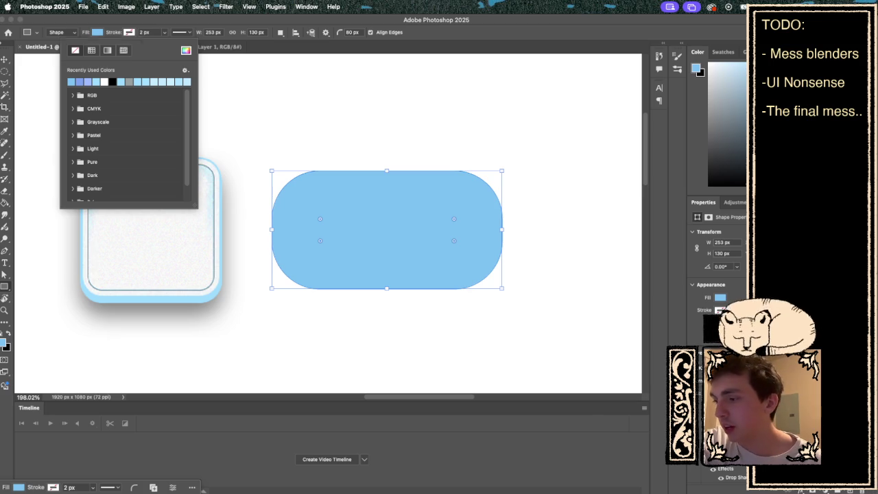
left_click(728, 425)
left_click(727, 412)
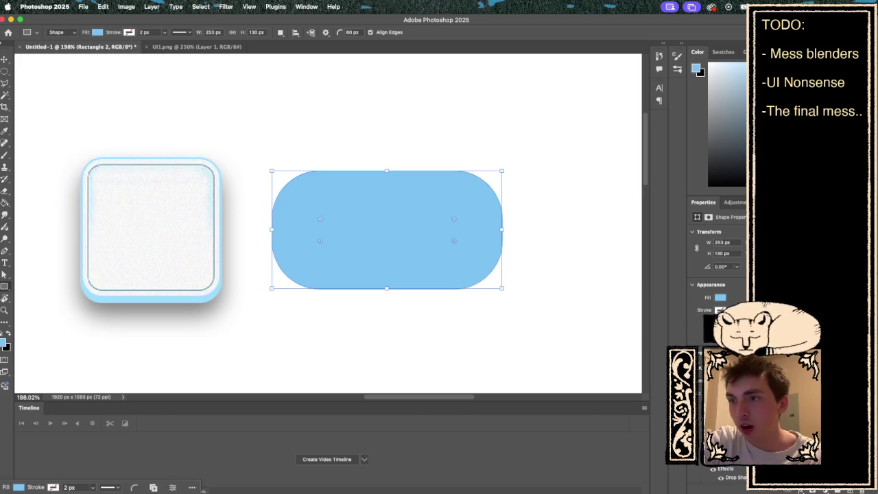
left_click(158, 8)
Step: Add a grey #979da1 Stroke to the pill in Layer Style, then try the Magic Wand
mouse_move(169, 101)
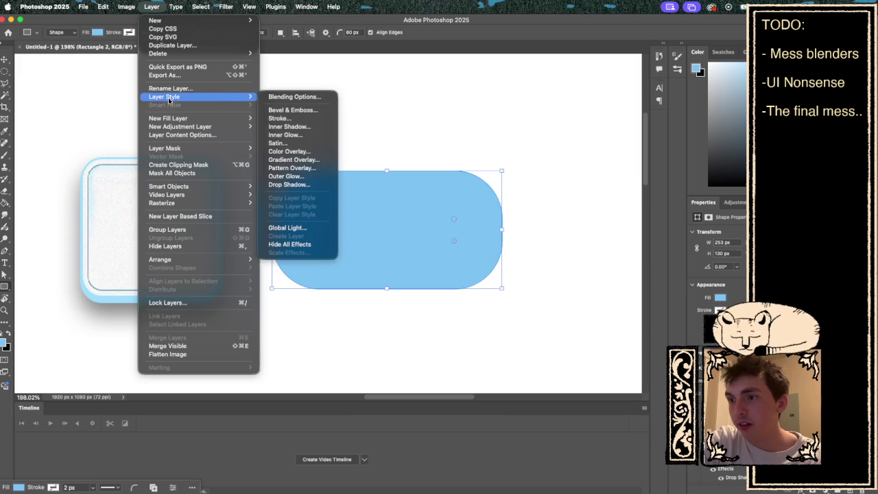
left_click(285, 118)
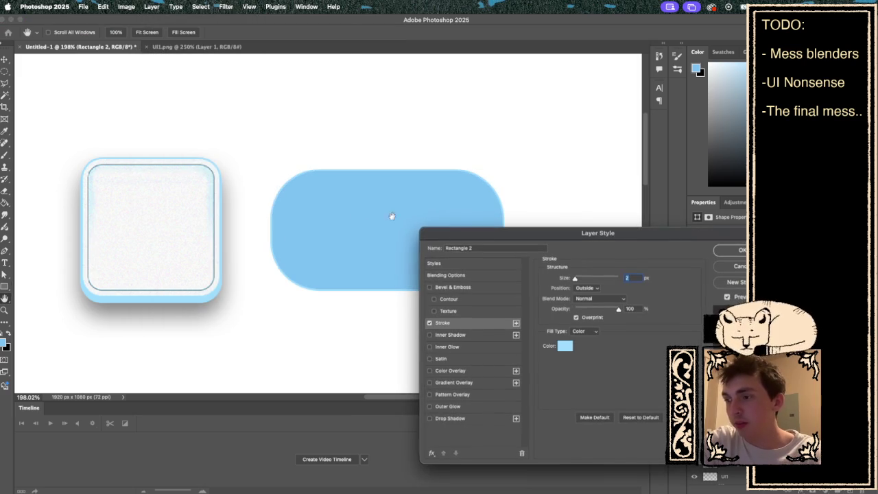
left_click(722, 53)
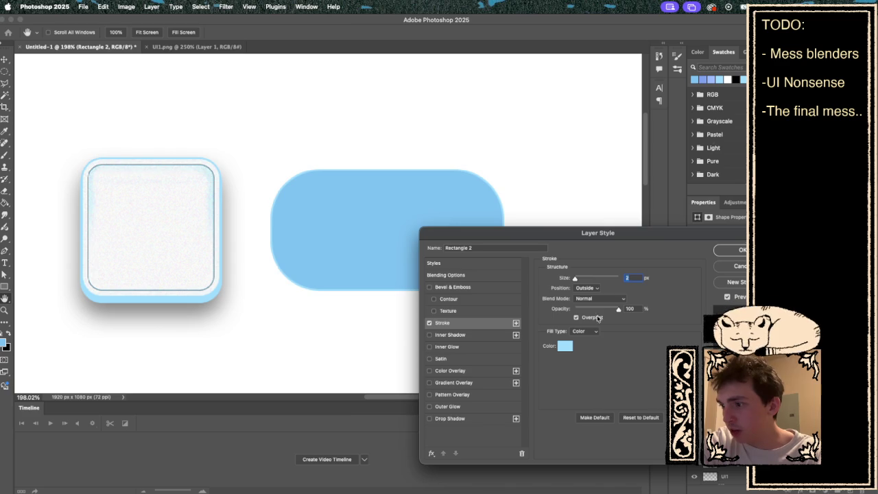
left_click(564, 345)
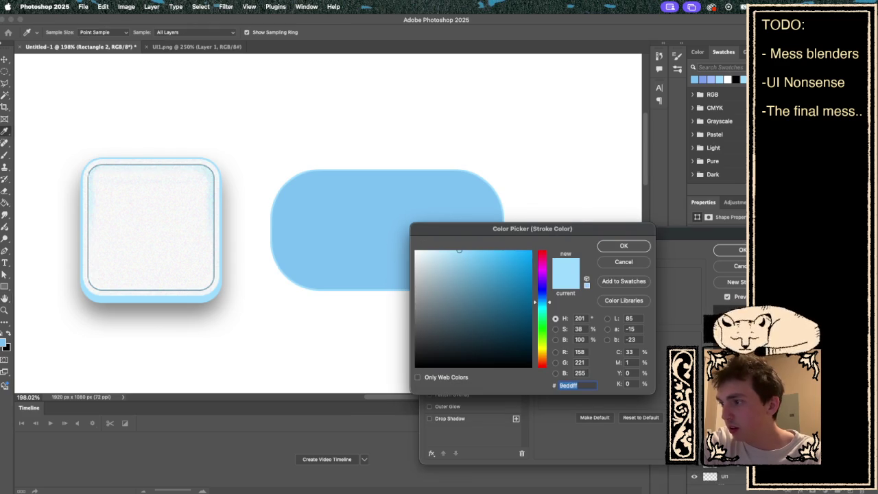
left_click(738, 231)
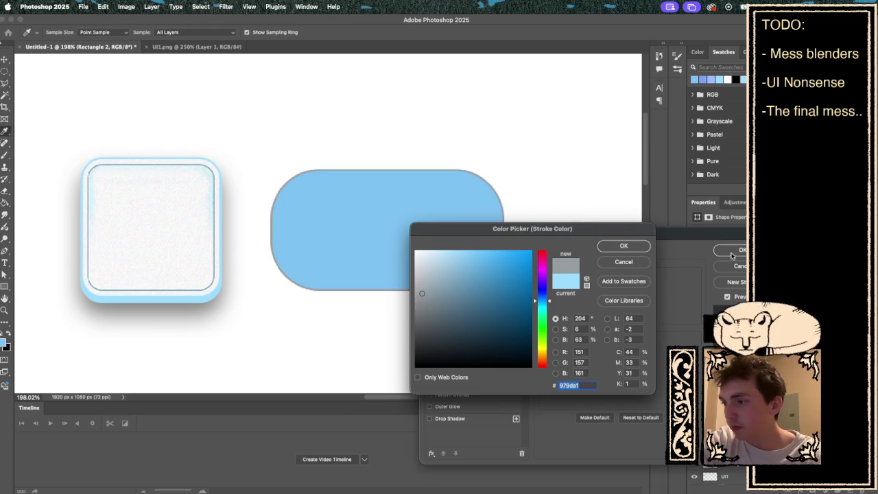
left_click(623, 249)
left_click(729, 252)
key("w")
left_click(358, 259)
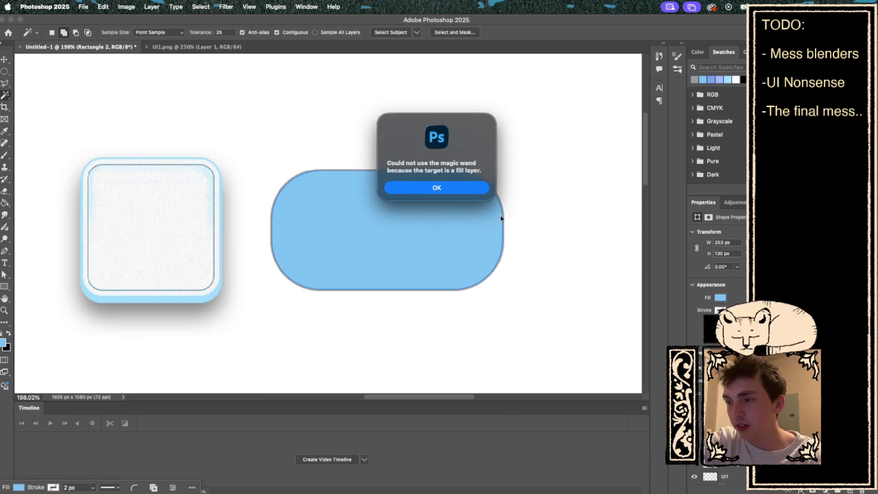
Step: Rasterize the pill layer, Magic Wand-select the pill, and add a new empty layer
left_click(456, 187)
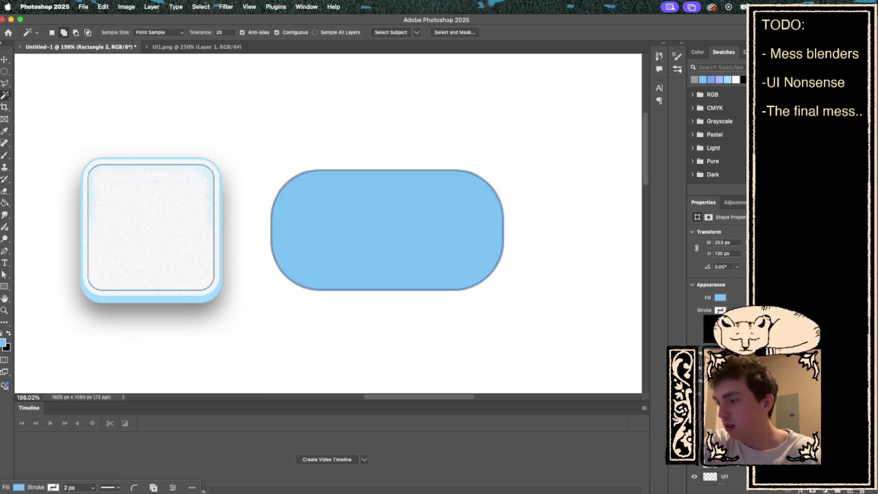
right_click(732, 477)
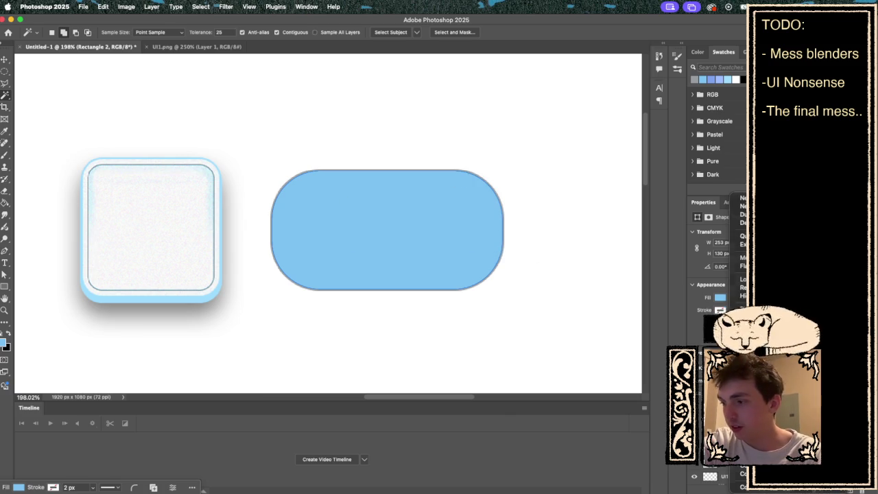
left_click(738, 323)
left_click(439, 249)
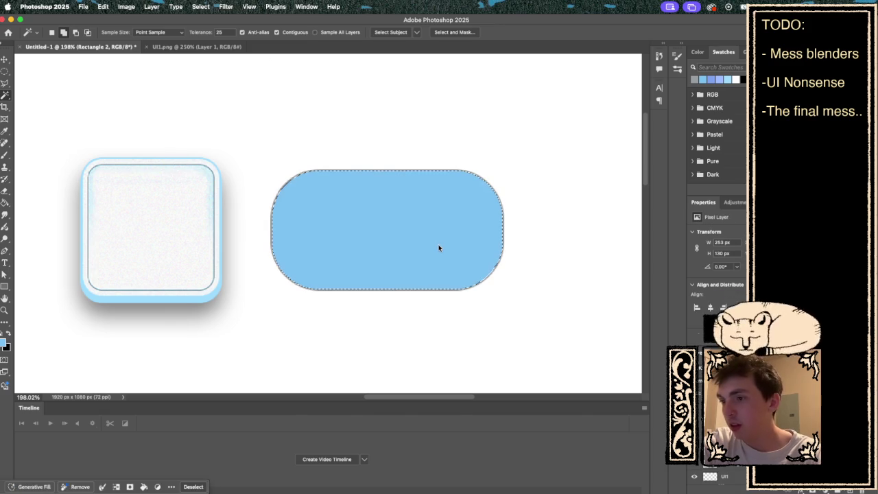
mouse_move(439, 491)
key("super+shift+alt+n")
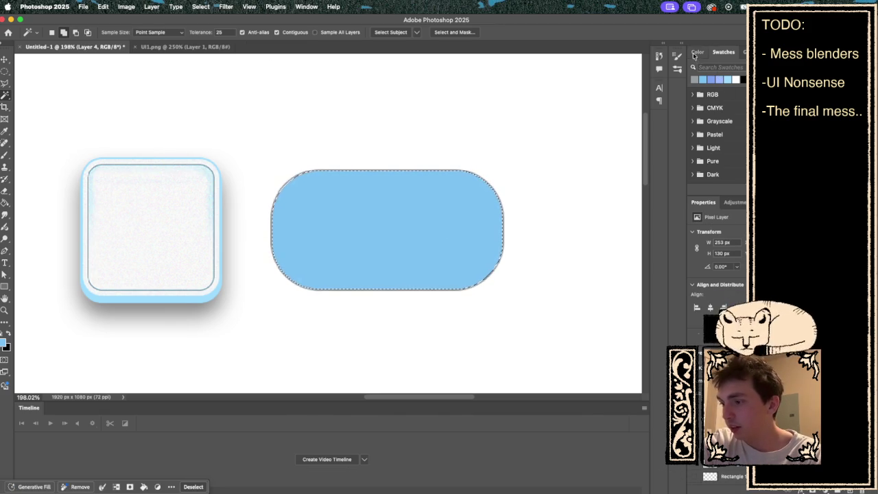
Step: Fill the pill selection with light blue on the new layer
left_click(695, 466)
left_click(694, 466)
left_click(694, 466)
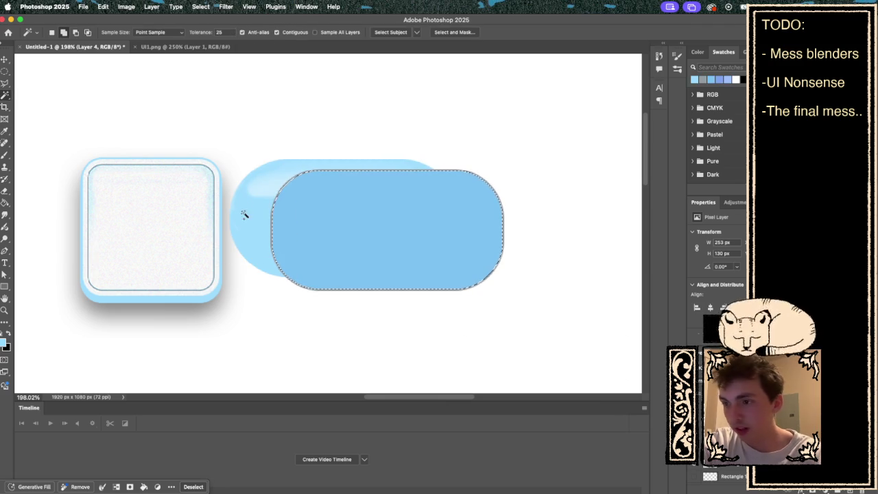
key("g")
left_click(369, 239)
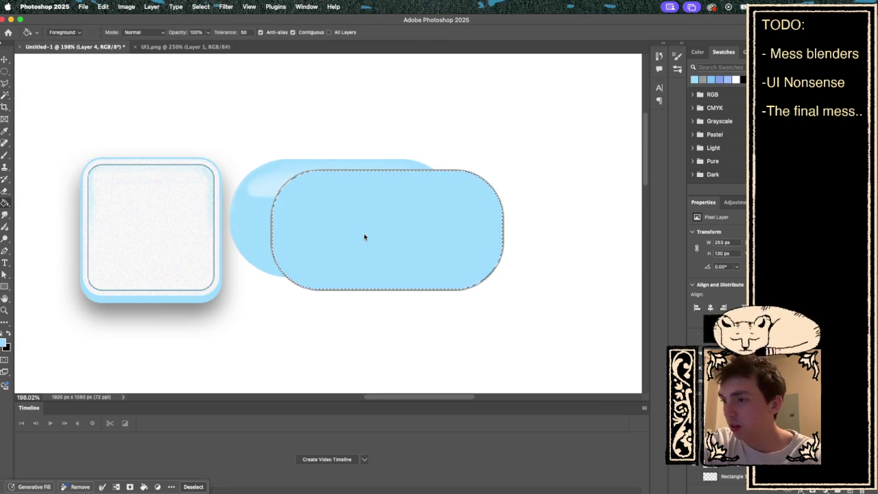
Step: Brush a darker blue band across the pill's top with Vertical symmetry, then deselect
key("w")
left_click(721, 80)
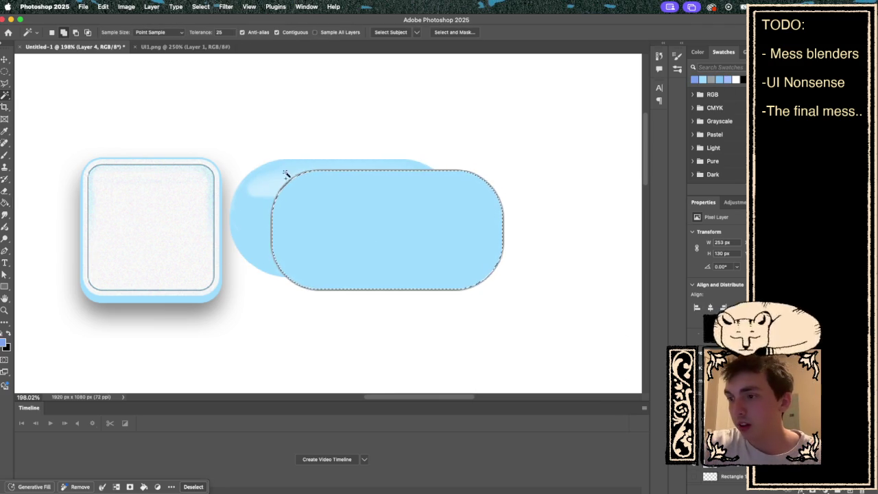
key("b")
left_click(414, 32)
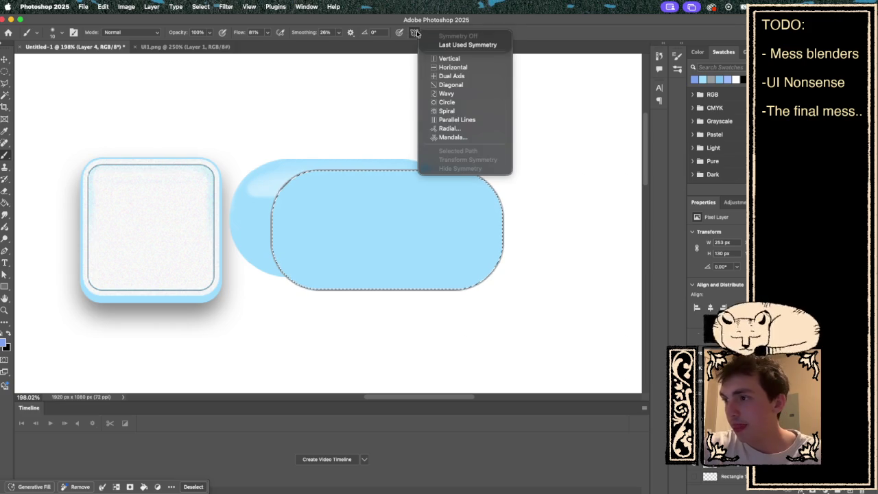
left_click(453, 58)
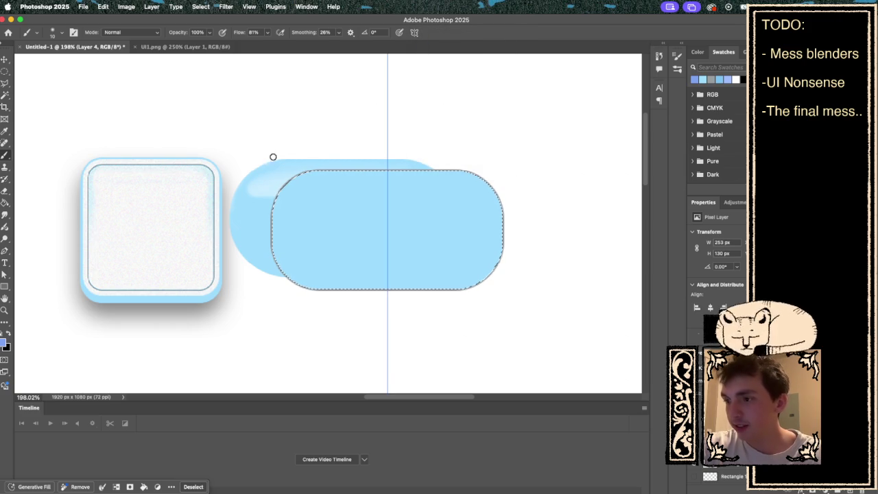
left_click_drag(261, 193, 480, 192)
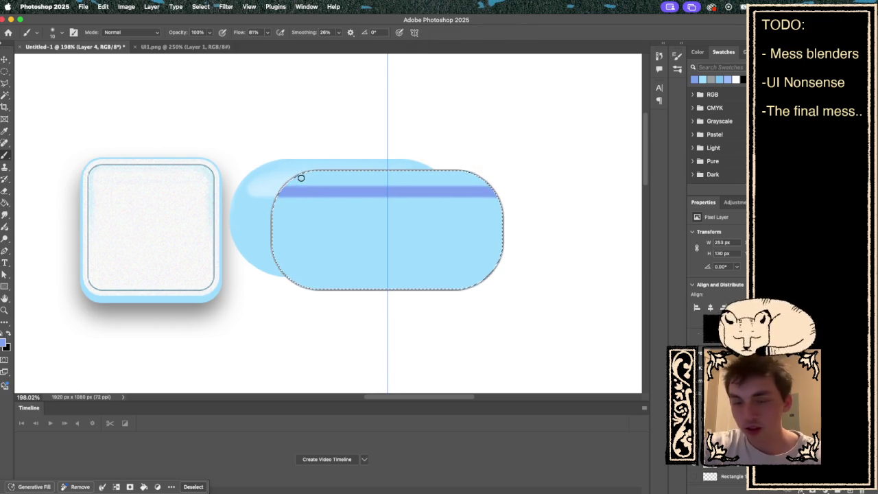
left_click_drag(302, 175, 358, 155)
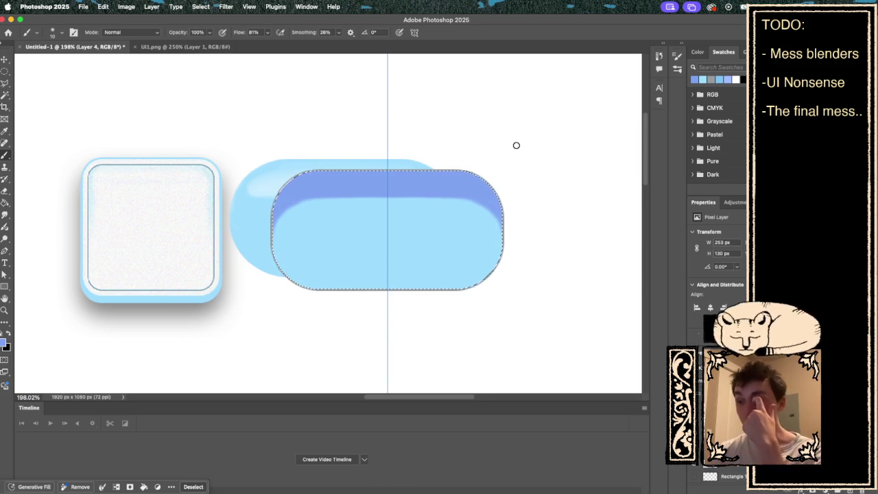
left_click(415, 32)
left_click(458, 53)
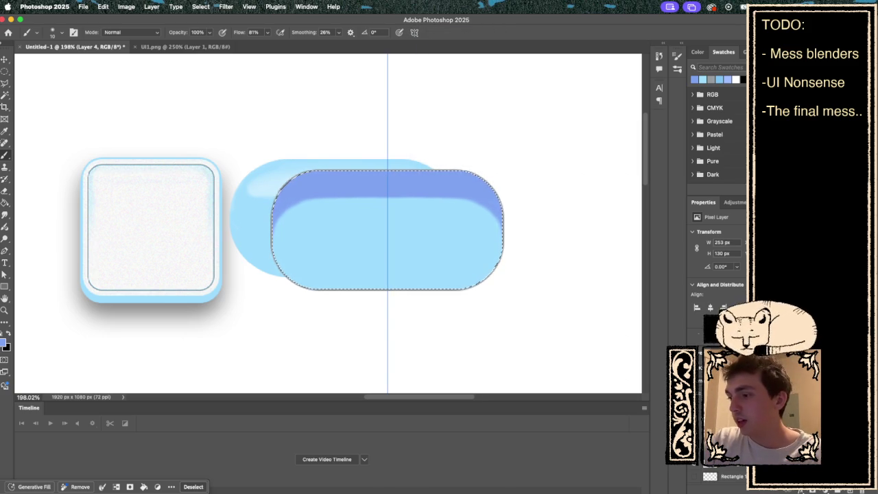
key("super+d")
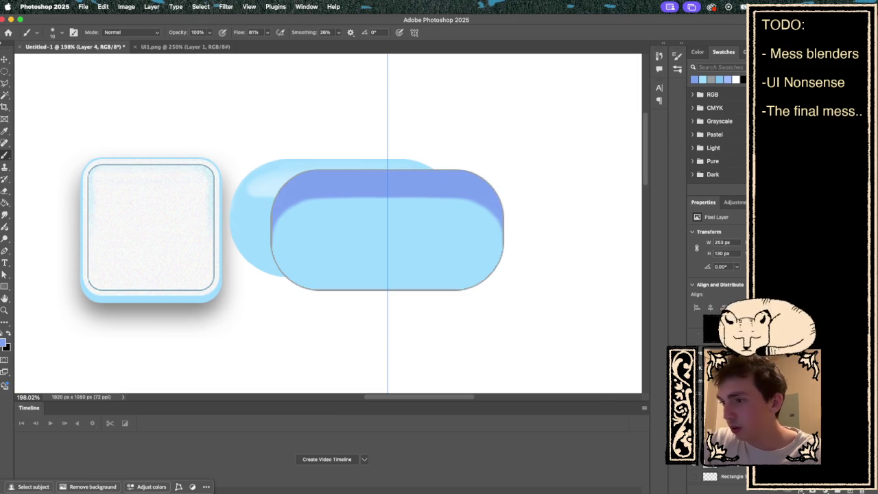
Step: Compare the pill with and without the painted band, keeping the band and returning to Layer 4
key("super+z")
key("super+shift+z")
key("super+z")
key("super+shift+z")
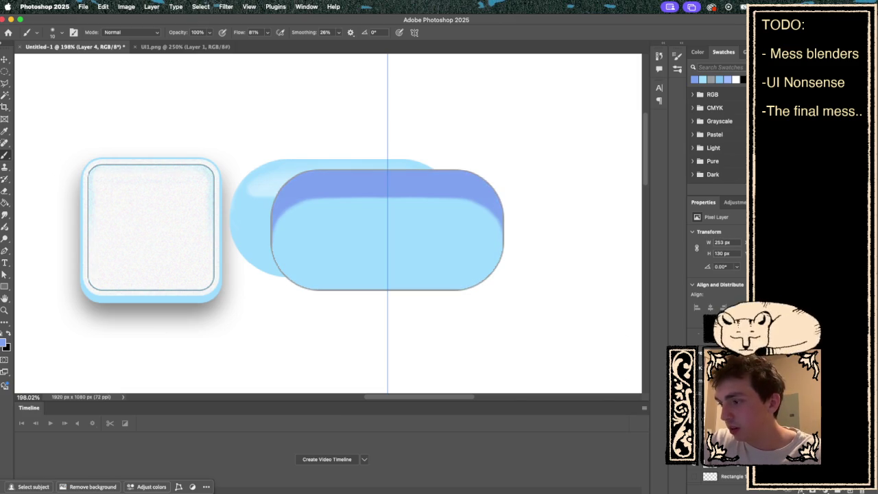
left_click(721, 439)
left_click(721, 439)
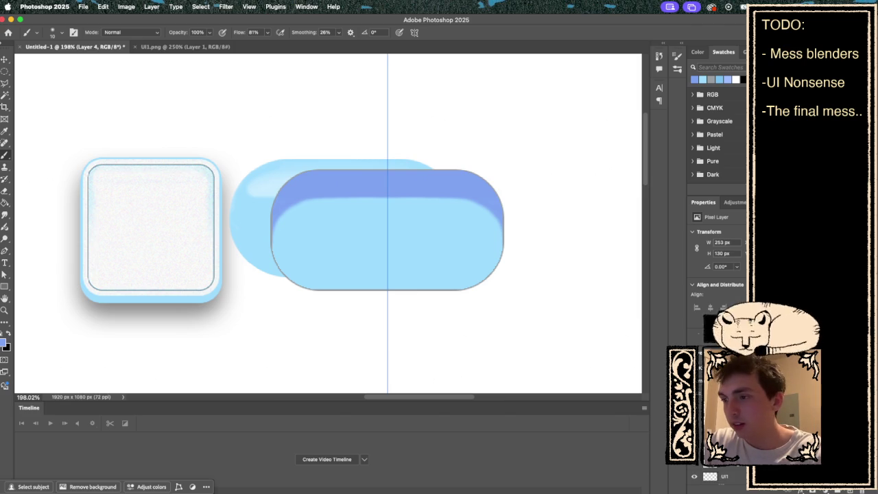
Step: Toggle the left glossy pill and the light-blue outline layers off and on to compare
left_click(694, 454)
left_click(694, 454)
left_click(695, 467)
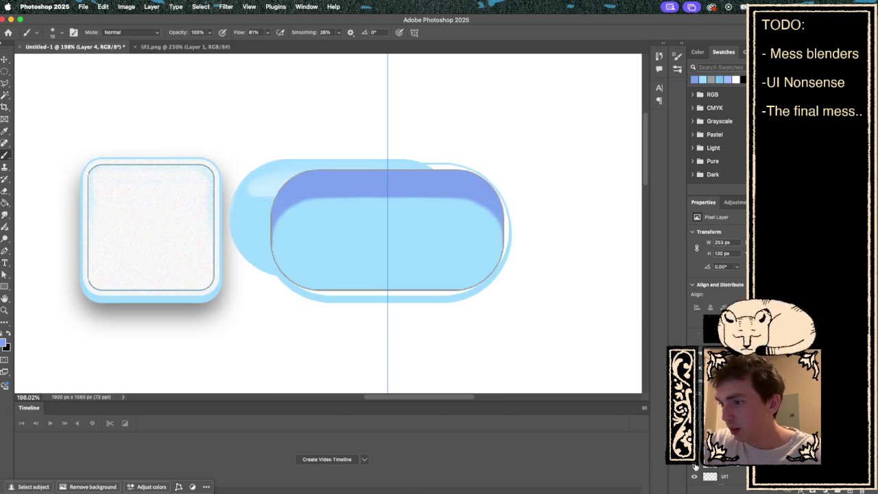
left_click(695, 467)
left_click(694, 455)
left_click(695, 454)
scroll(713, 466, "down", 1)
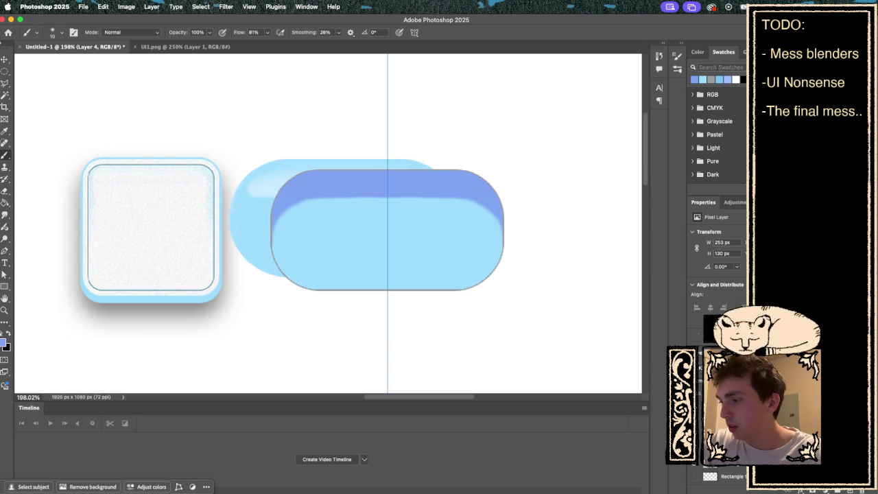
Step: Turn on Rectangle 1 and the light-blue outline behind the pill, then deselect the active layer
left_click(694, 476)
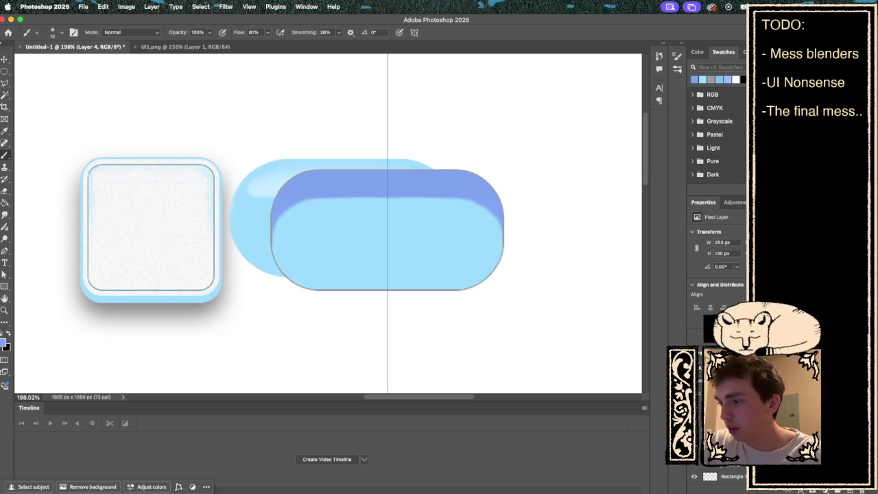
left_click(695, 463)
left_click(694, 463)
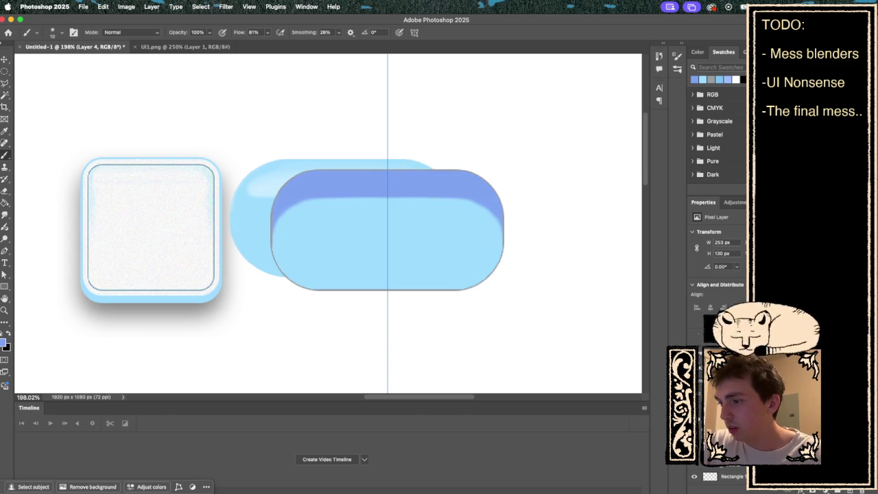
left_click(694, 450)
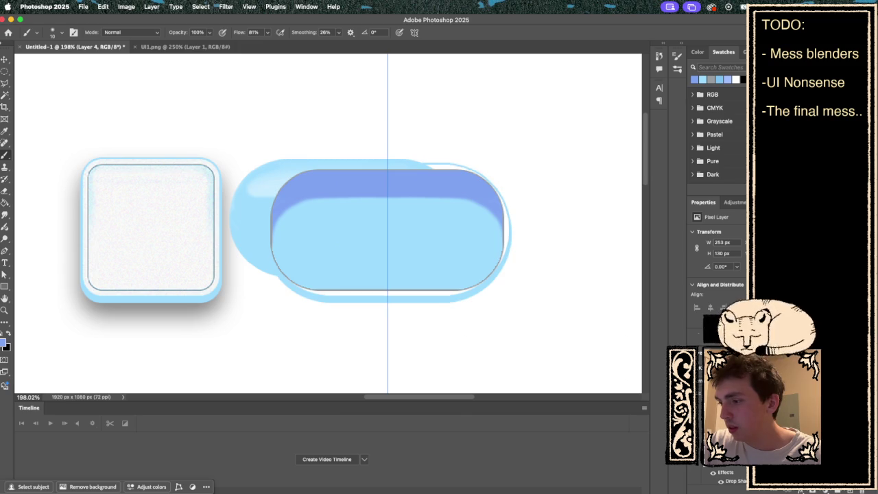
left_click(695, 468)
left_click(695, 467)
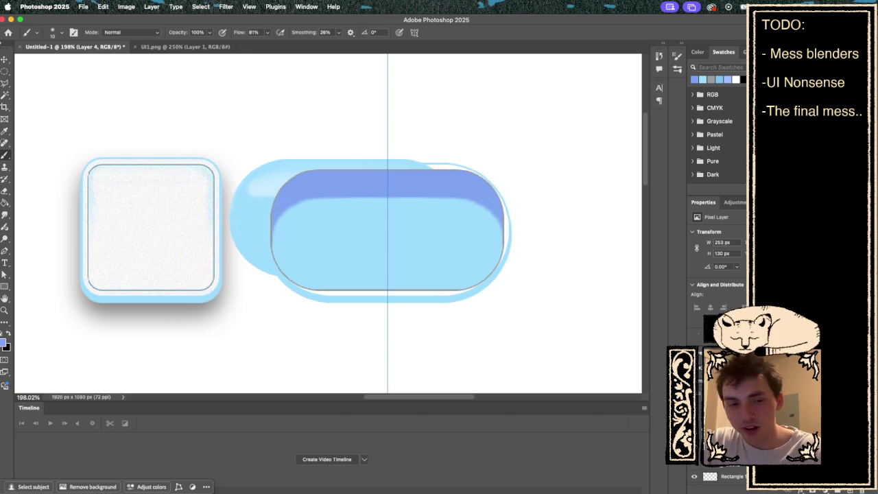
left_click(721, 483)
Step: Drag the darker-topped pill to the upper right and the glossy light-blue pill to the upper left
left_click_drag(466, 254, 564, 127)
mouse_move(343, 234)
left_mouse_down()
mouse_move(247, 130)
mouse_move(193, 124)
left_mouse_up()
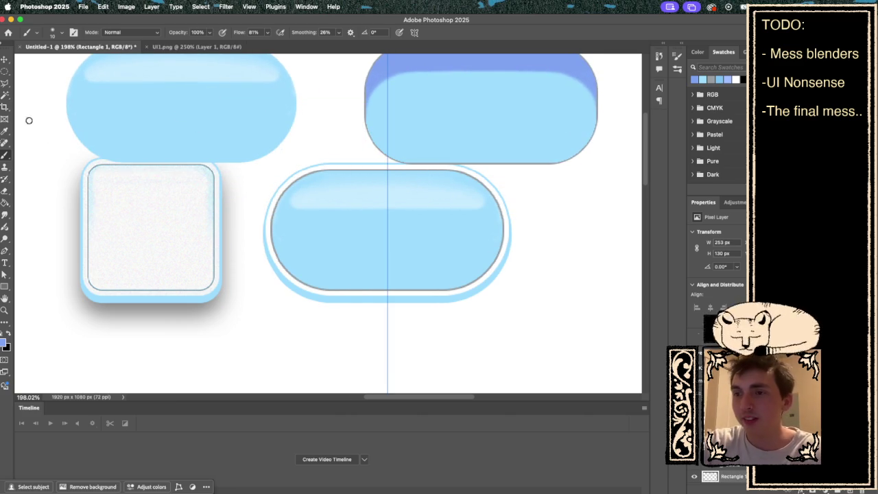
left_click(5, 82)
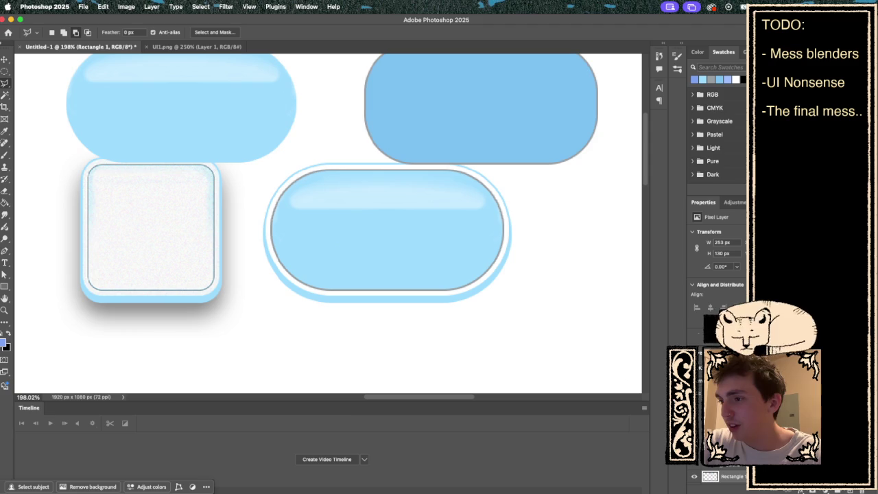
scroll(713, 473, "down", 1)
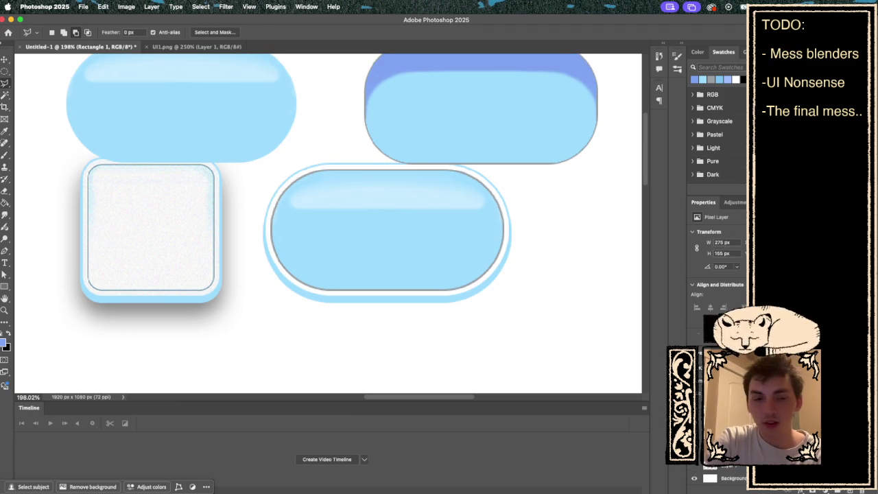
scroll(339, 227, "up", 3)
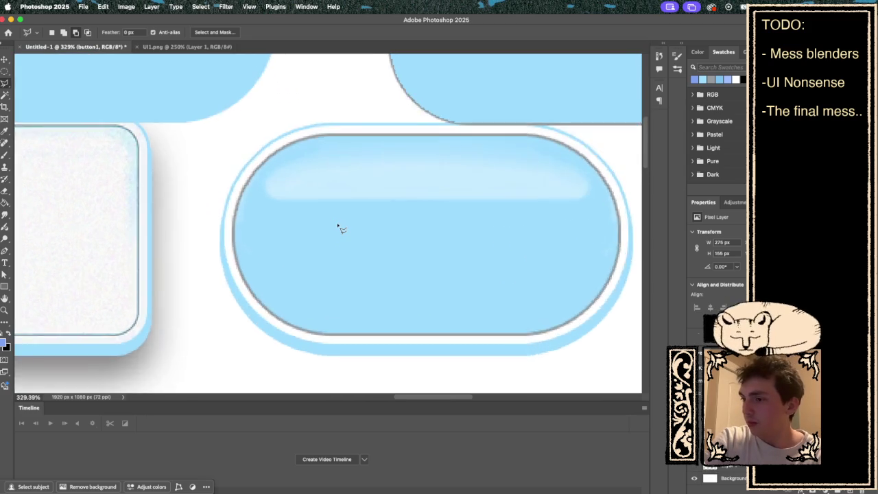
Step: Trace a polygonal selection around the middle button's glossy highlight
left_click(203, 235)
left_click(217, 205)
left_click(259, 177)
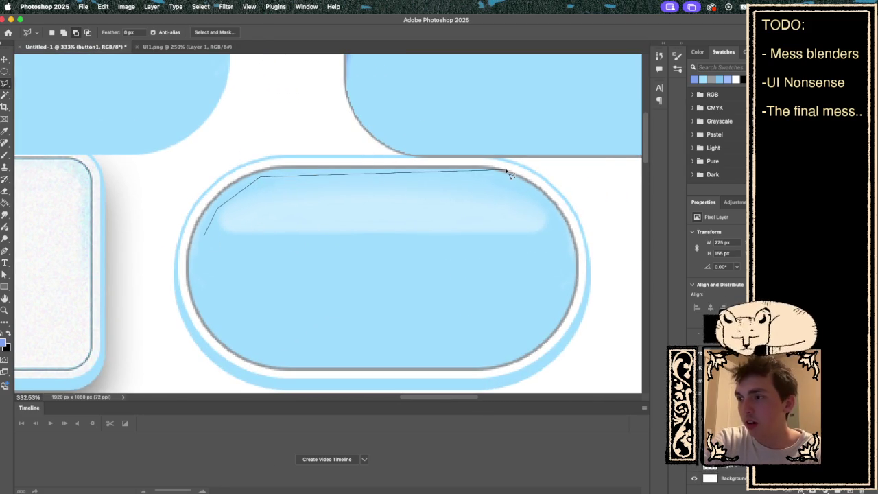
left_click(495, 177)
left_click(537, 194)
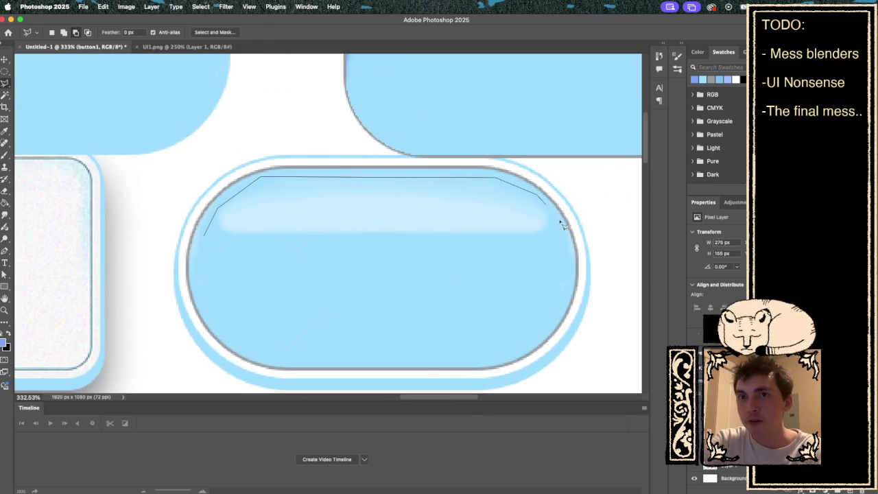
left_click(561, 226)
left_click(559, 245)
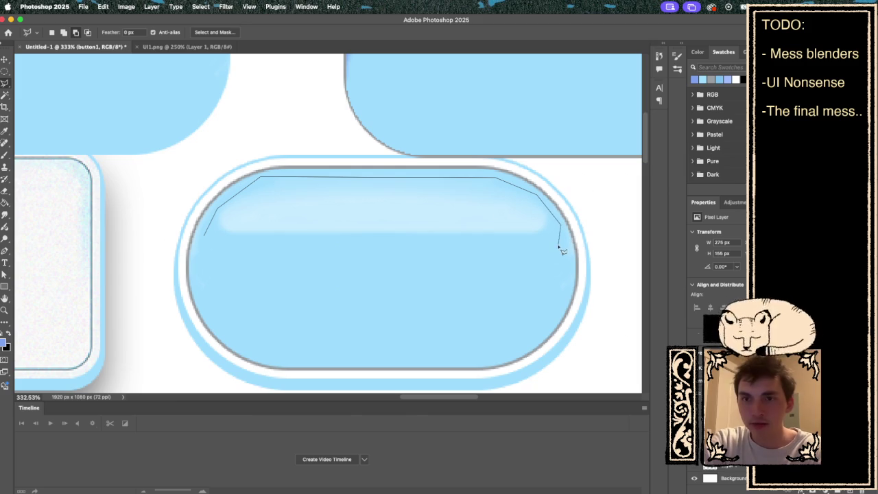
left_click(205, 235)
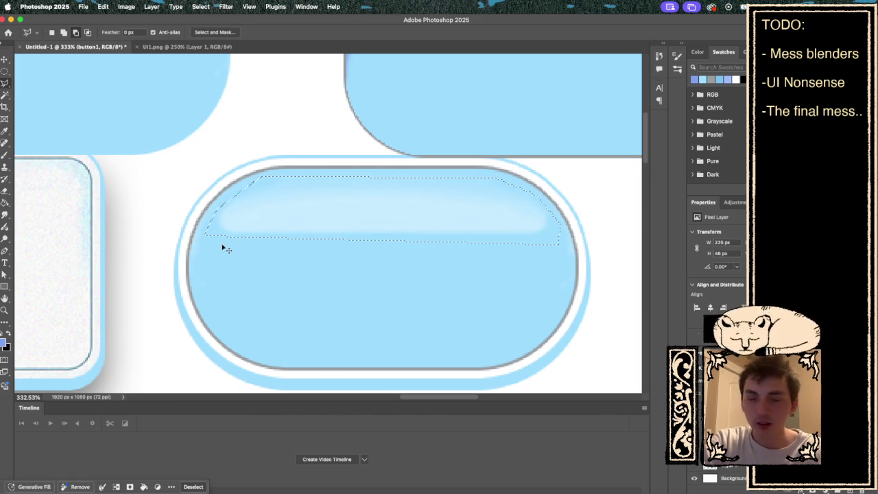
Step: Copy the highlight to its own layer and move it onto the upper-right pill
key("ctrl+shift+alt+n")
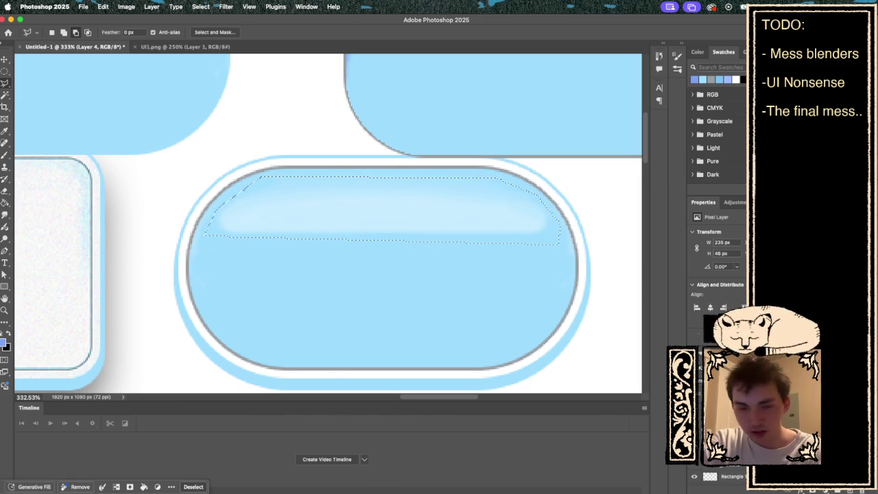
key("ctrl+d")
scroll(480, 226, "down", 5)
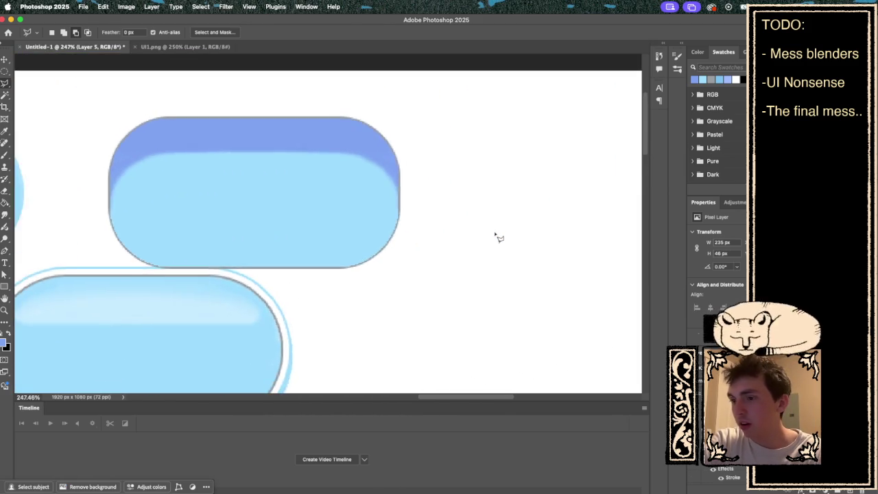
key("ctrl+t")
mouse_move(254, 275)
left_mouse_down()
mouse_move(330, 204)
mouse_move(322, 197)
left_mouse_up()
key("Return")
scroll(441, 290, "left", 5)
scroll(442, 290, "up", 2)
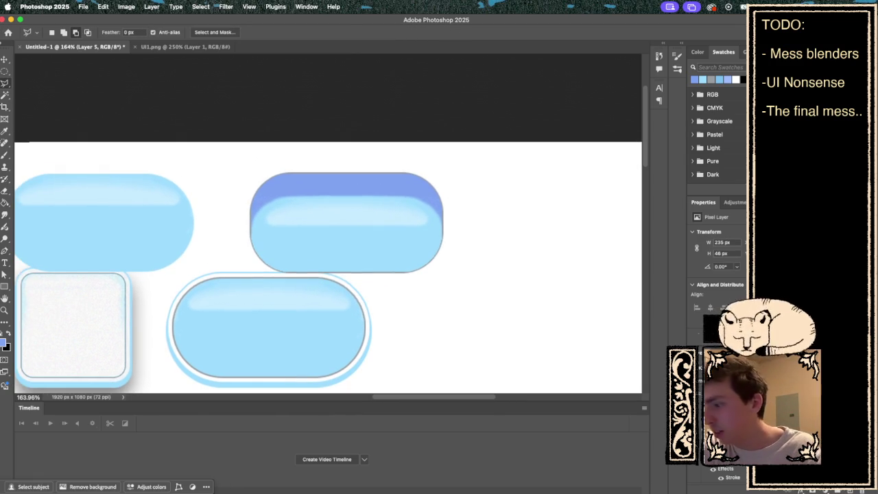
key("alt+bracketleft")
Step: Give the Rectangle 2 layer a 5 px white (#ffffff) stroke
key("alt+bracketleft")
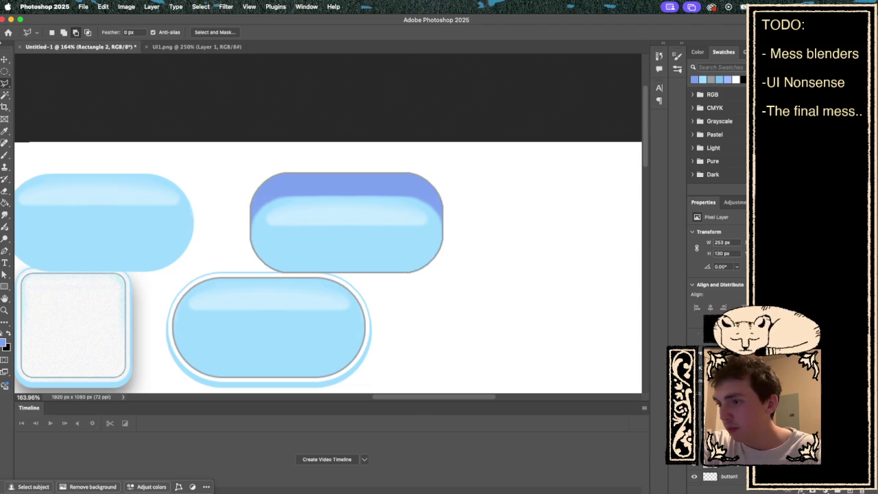
key("alt+bracketright")
key("alt+bracketleft")
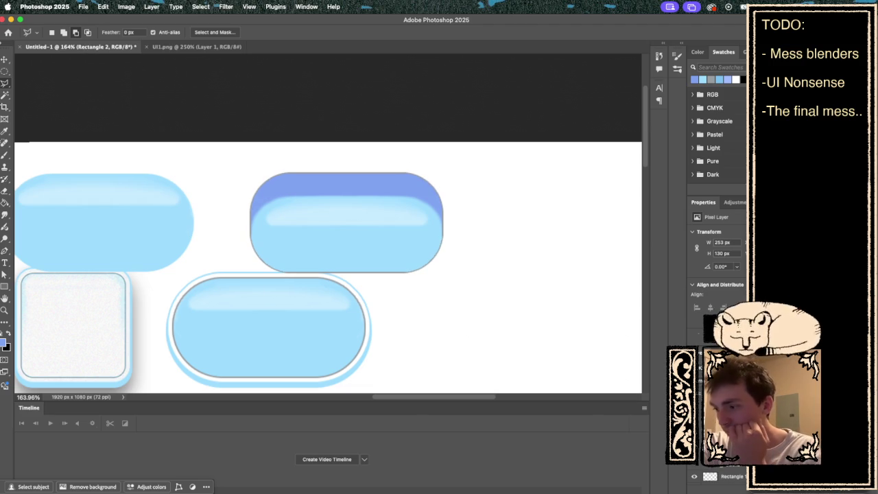
key("alt+bracketright")
key("alt+bracketleft")
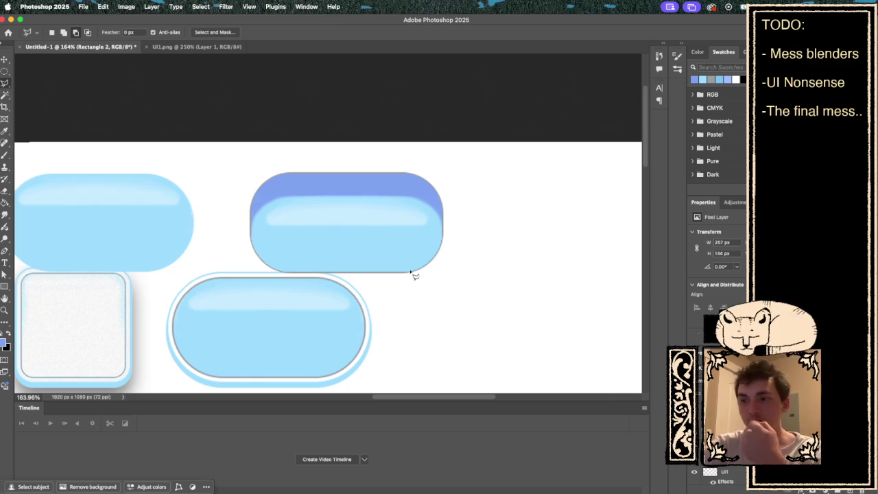
left_click(152, 6)
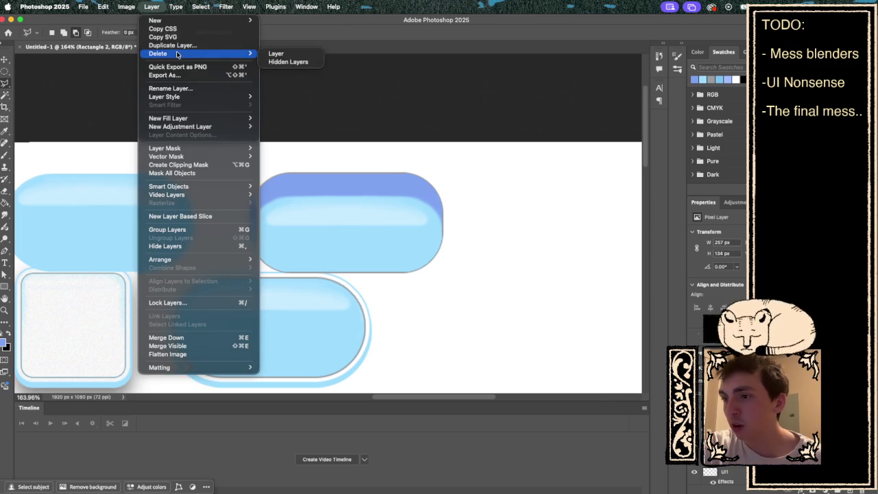
mouse_move(198, 120)
mouse_move(204, 97)
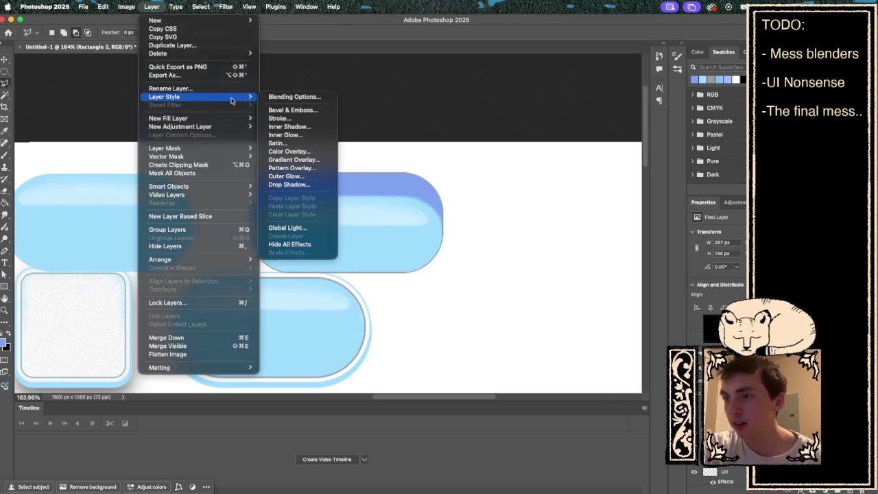
left_click(292, 118)
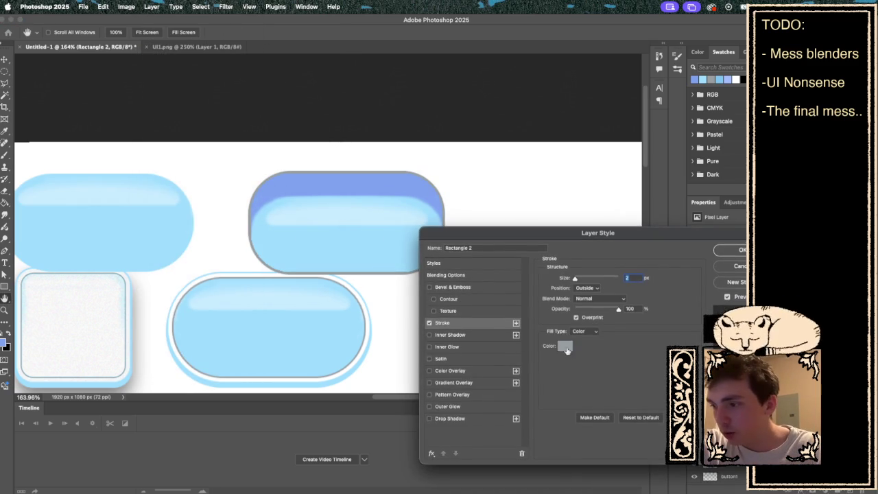
left_click(570, 351)
type("ffffff")
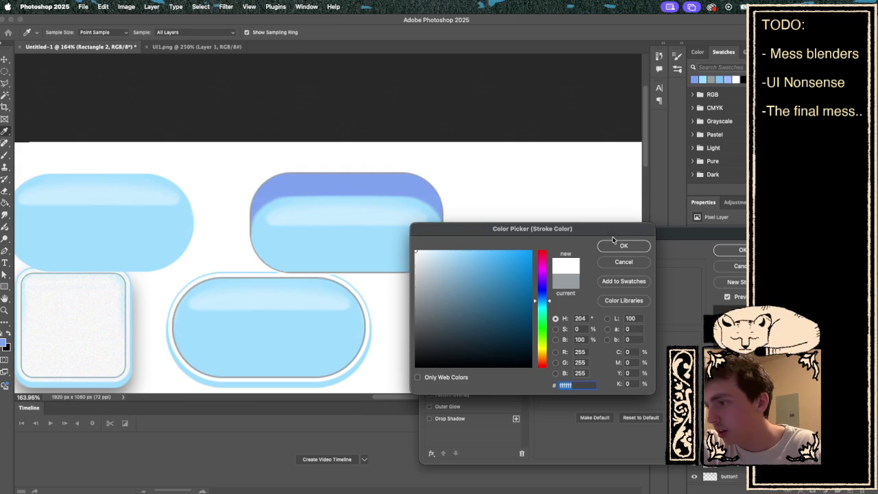
left_click(624, 245)
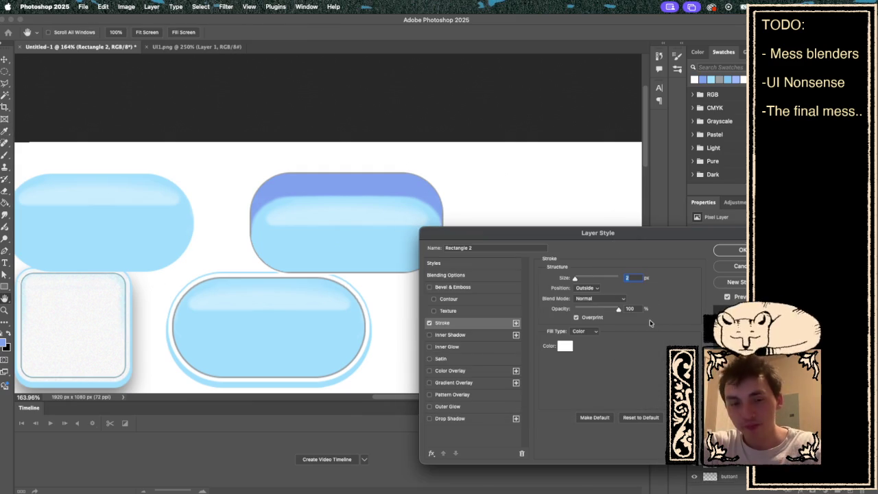
type("5")
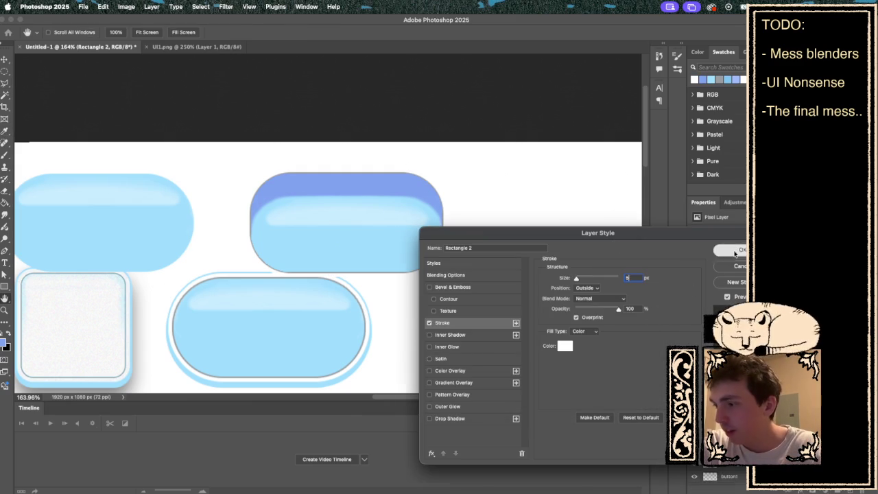
left_click(738, 249)
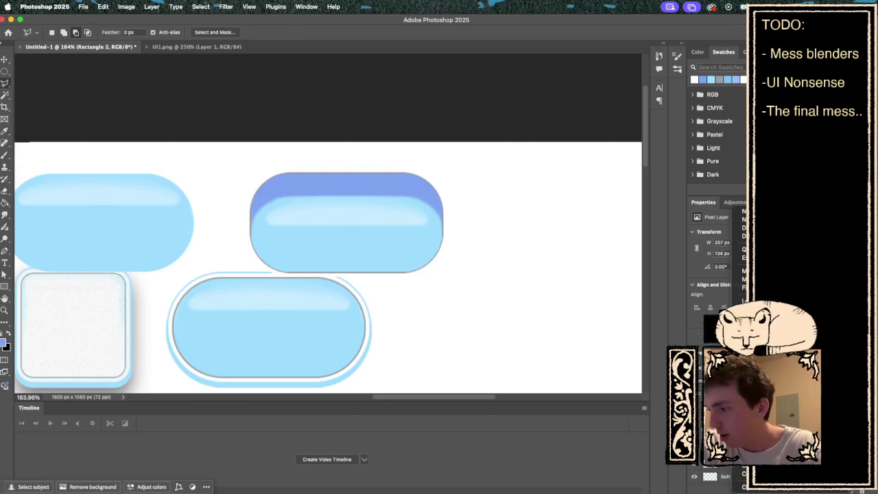
Step: Change the stroke to 2 px in light blue sampled from the button
left_click(151, 7)
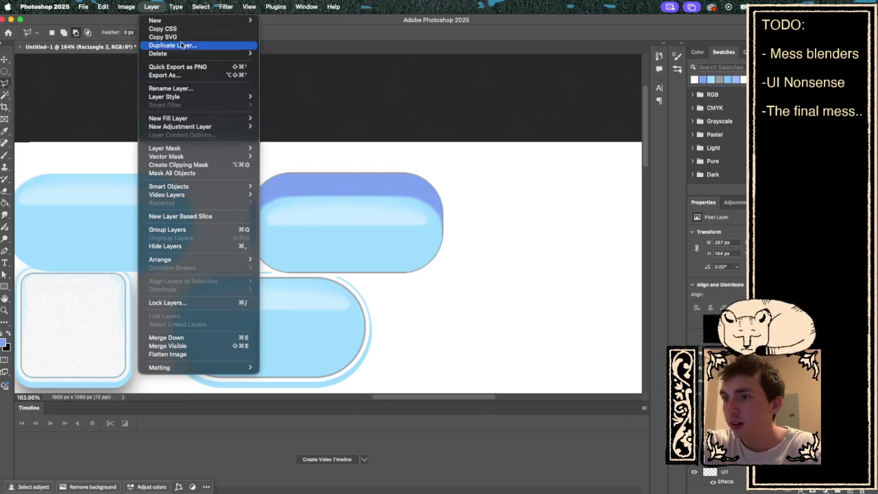
mouse_move(184, 96)
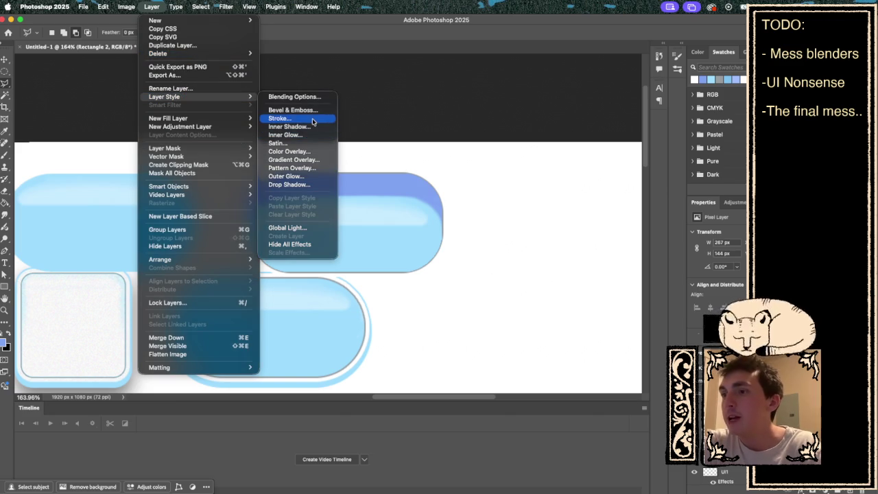
left_click(315, 119)
type("2")
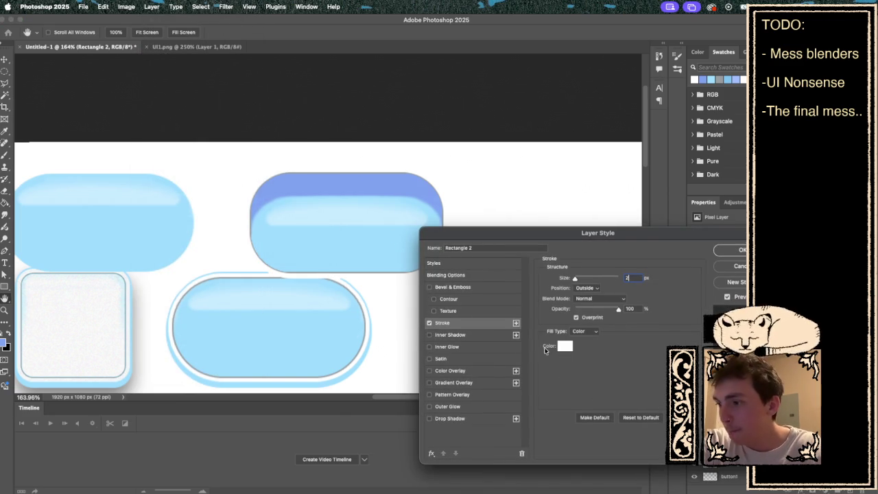
left_click(564, 346)
left_click(361, 248)
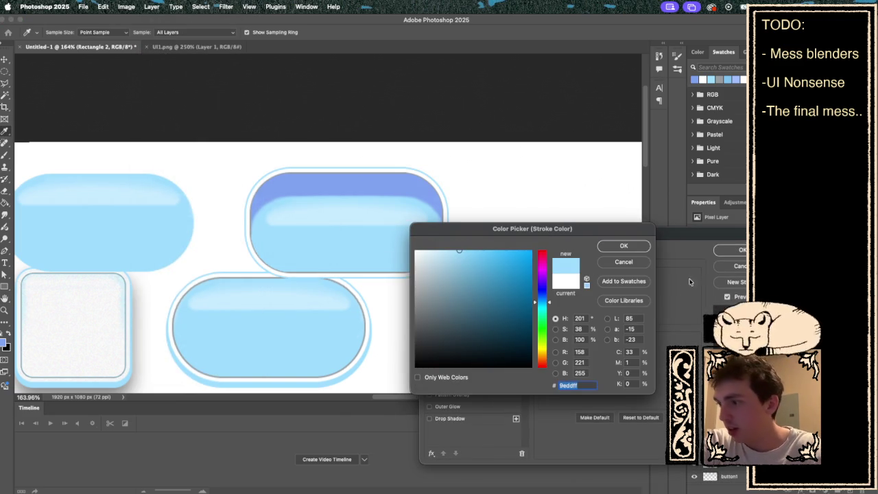
left_click(623, 245)
left_click(741, 254)
key("l")
scroll(454, 272, "down", 3)
scroll(454, 272, "up", 2)
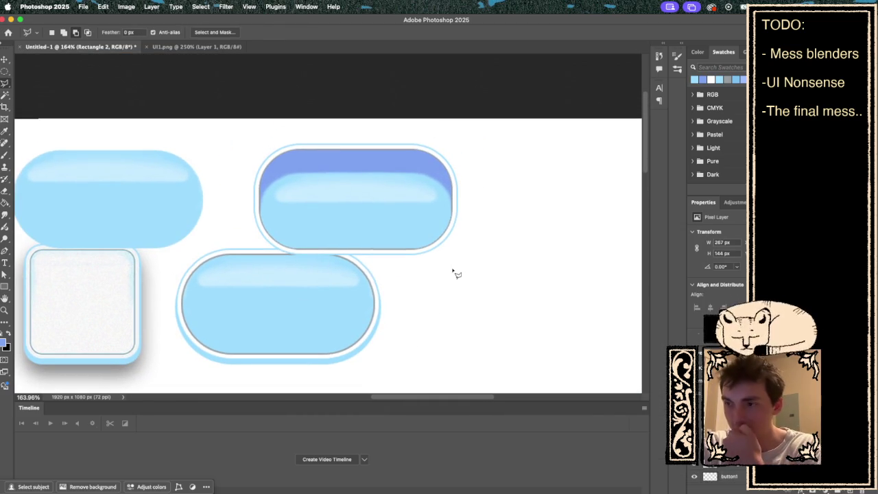
Step: Browse the File and Edit menus, then open the Layer menu
scroll(454, 271, "down", 1)
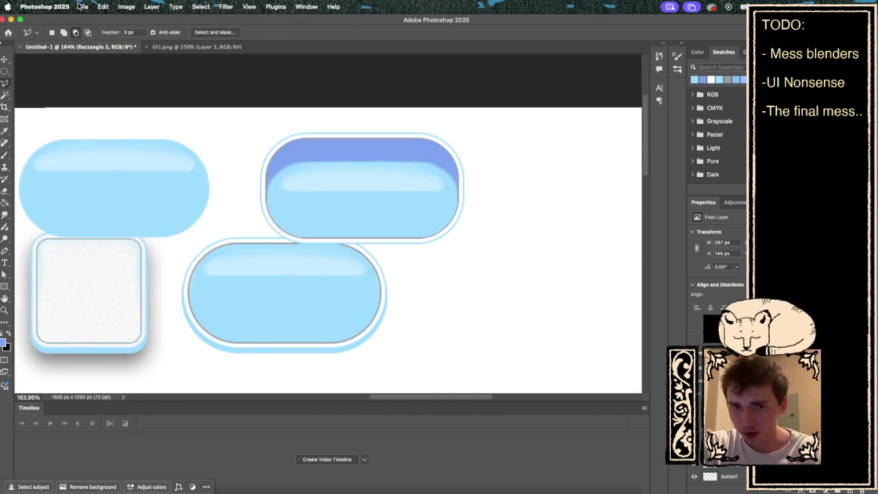
left_click(80, 7)
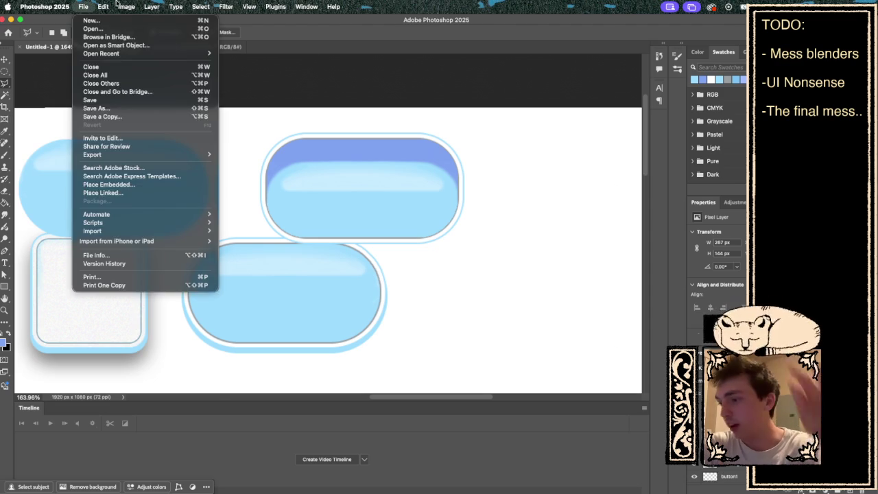
left_click(103, 6)
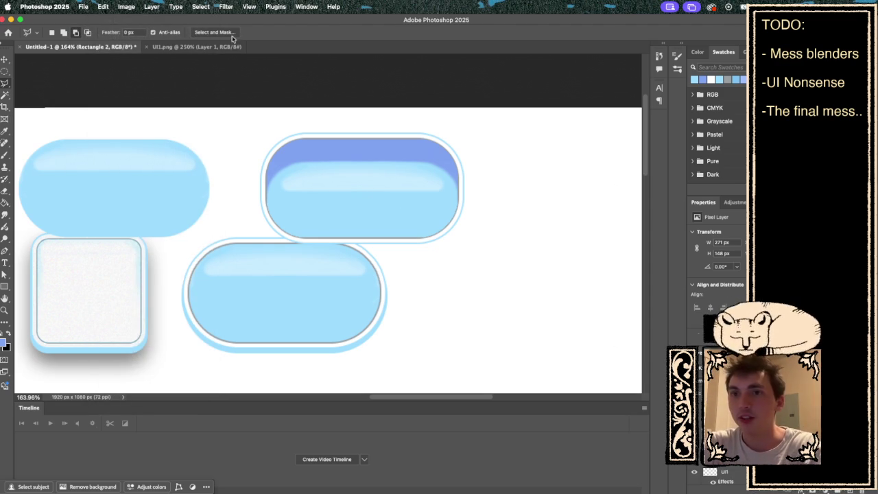
left_click(152, 7)
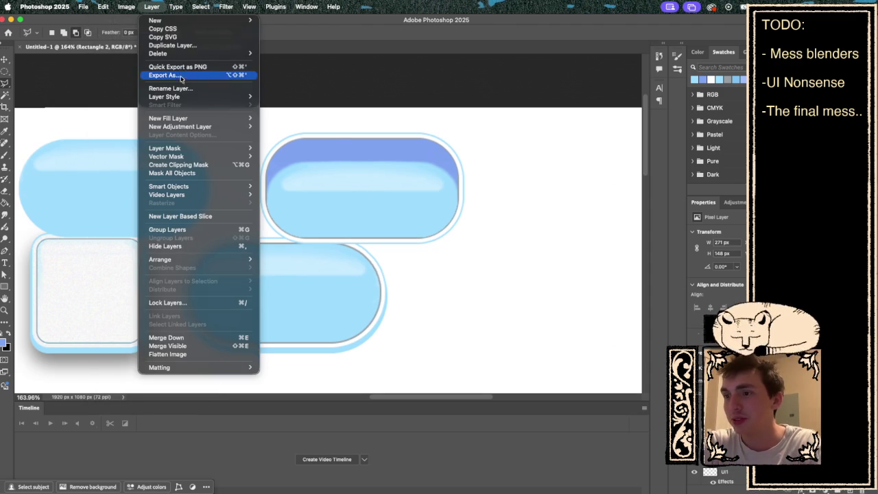
Step: Add a black drop shadow with distance 5, size 2, spread 100 and opacity 100
mouse_move(179, 97)
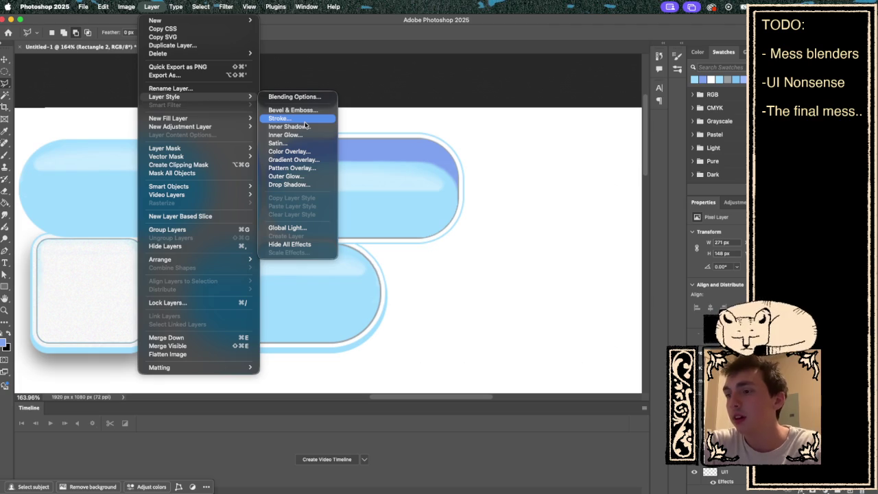
left_click(300, 186)
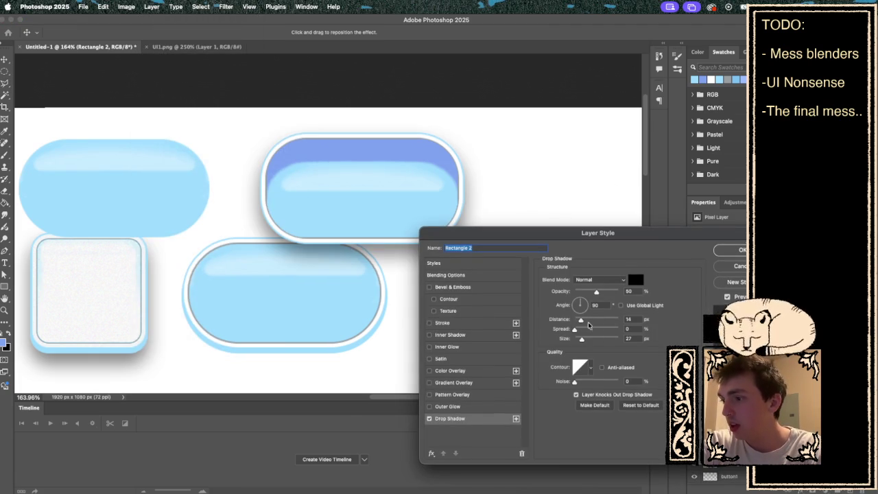
double_click(636, 320)
type("5")
key("Tab")
type("2")
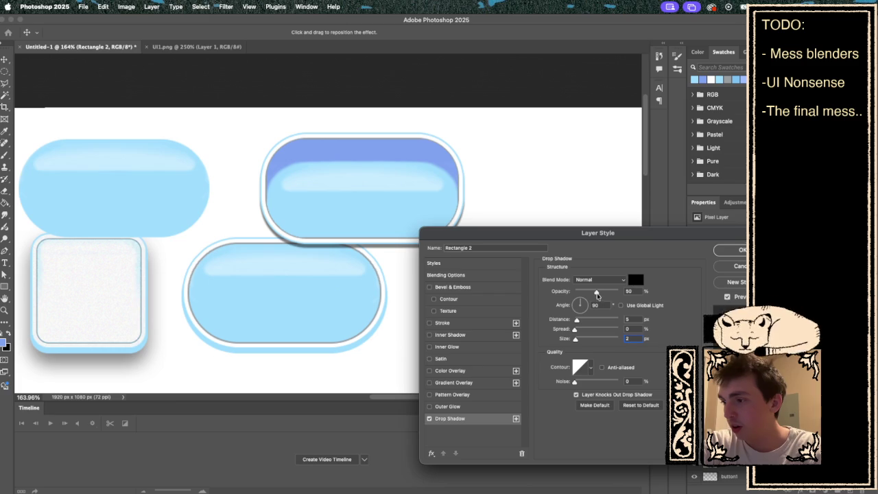
left_click_drag(583, 330, 618, 330)
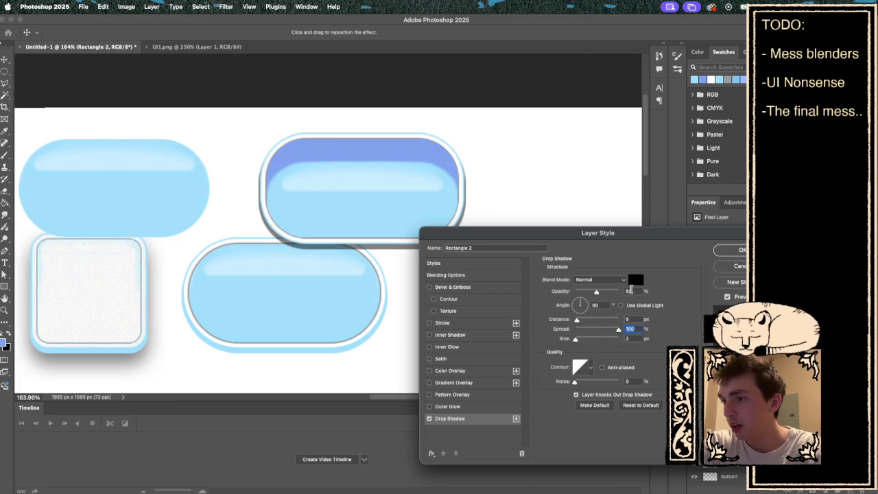
double_click(631, 291)
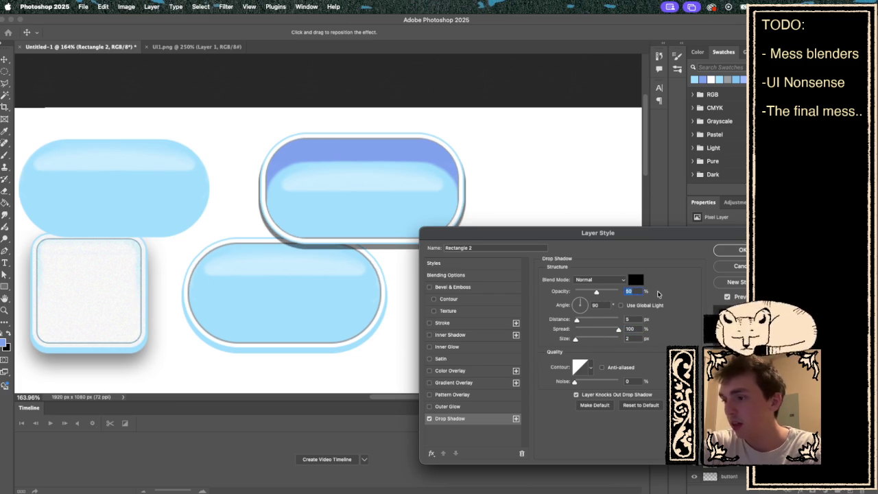
type("100")
key("Return")
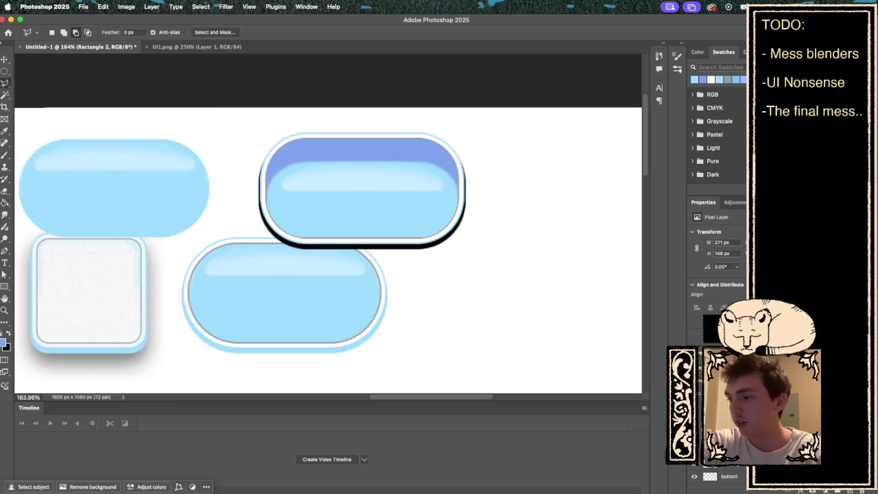
Step: Change the upper pill's drop shadow colour to light blue (#9eddff) sampled from the canvas
double_click(720, 439)
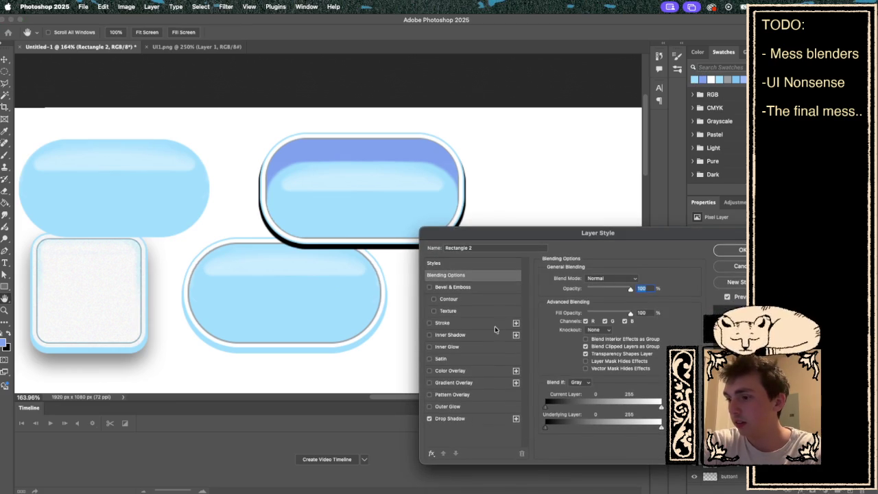
left_click(453, 418)
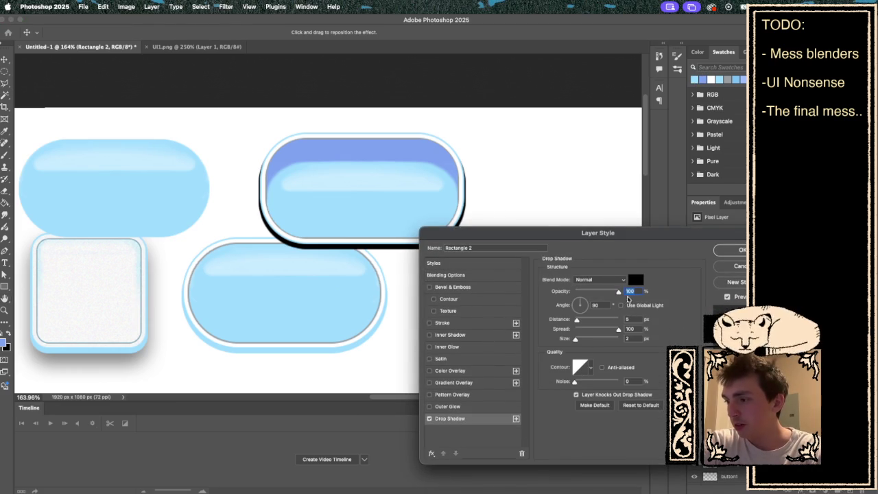
left_click(636, 280)
left_click(695, 79)
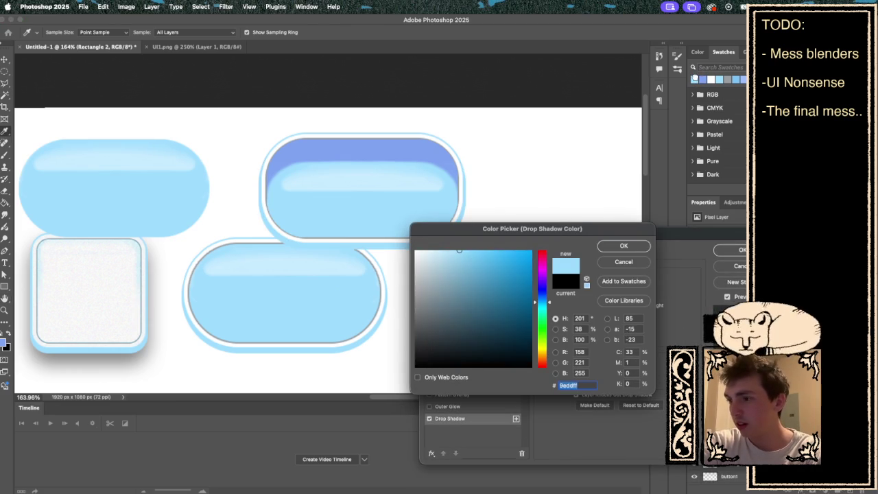
left_click(629, 246)
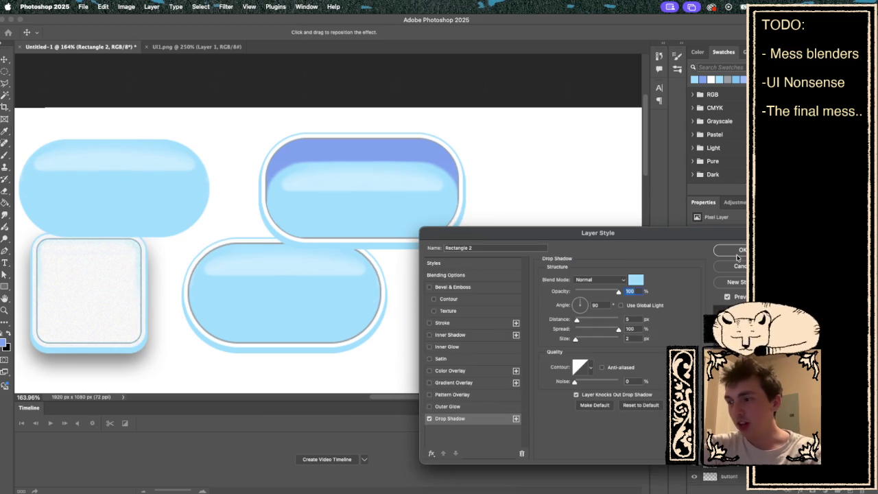
left_click(737, 251)
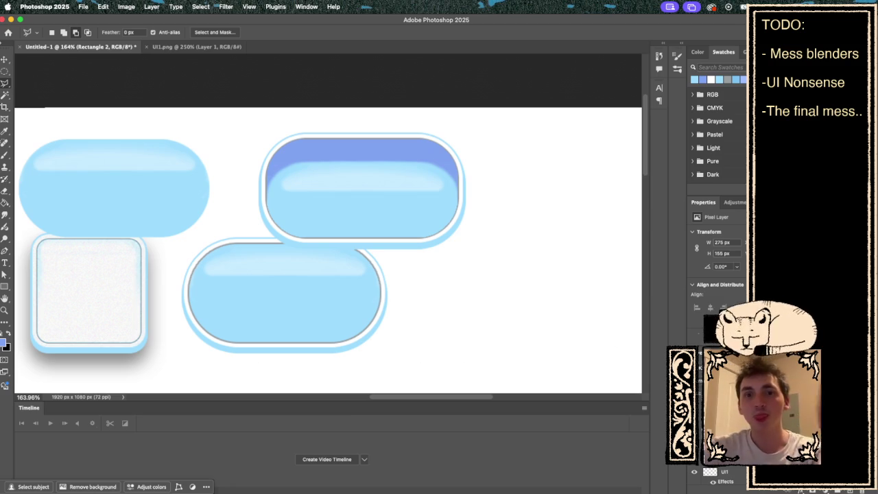
double_click(727, 439)
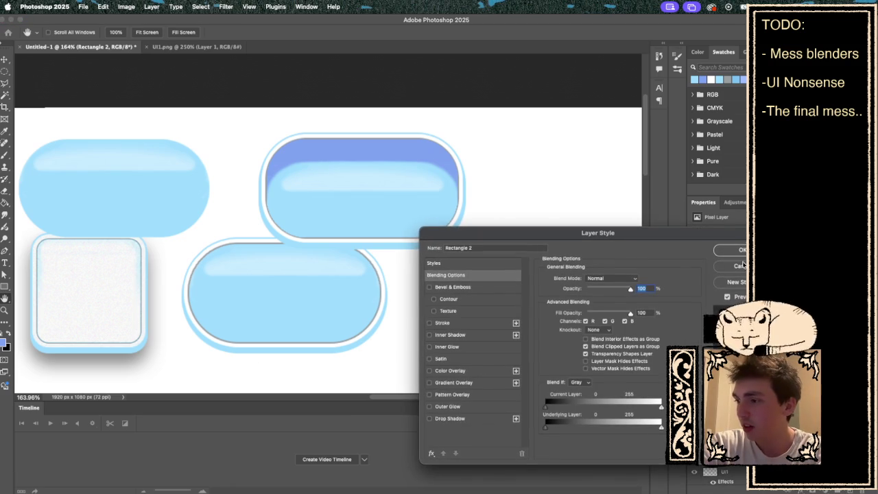
left_click(741, 265)
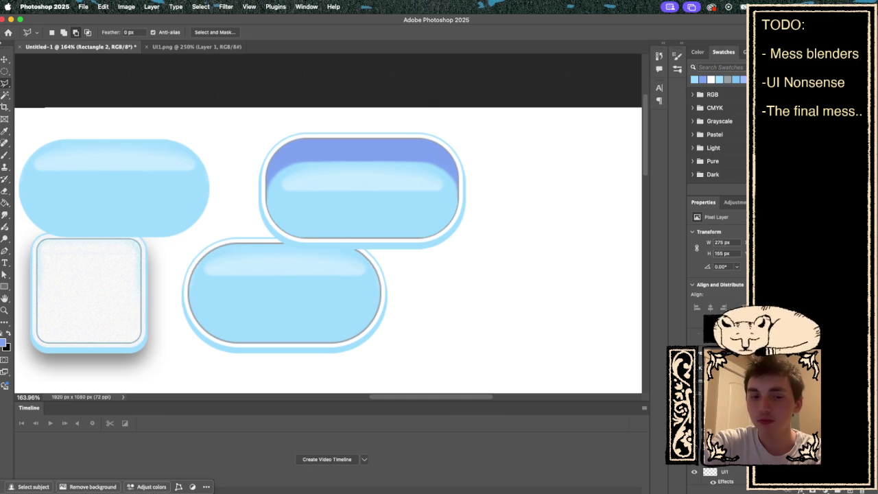
Step: Confirm the buttonpressed1 layer name and reselect that layer
key("Return")
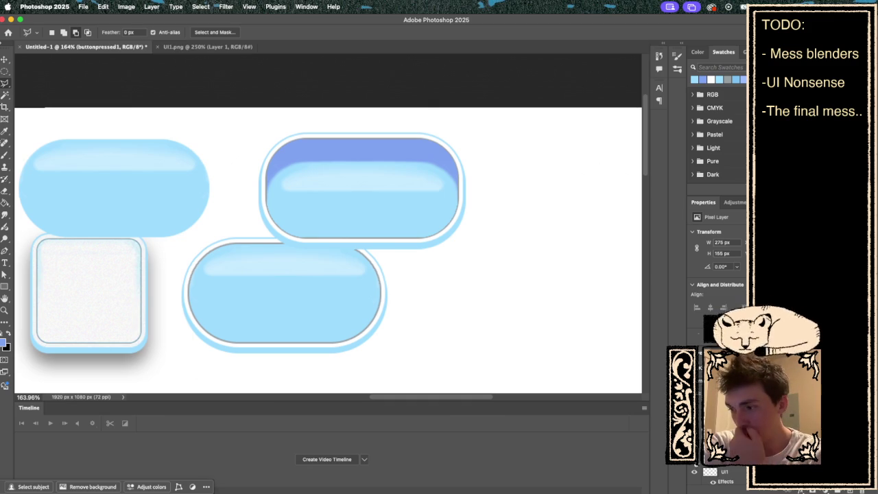
key("super+comma")
key("super+comma")
key("alt+bracketleft")
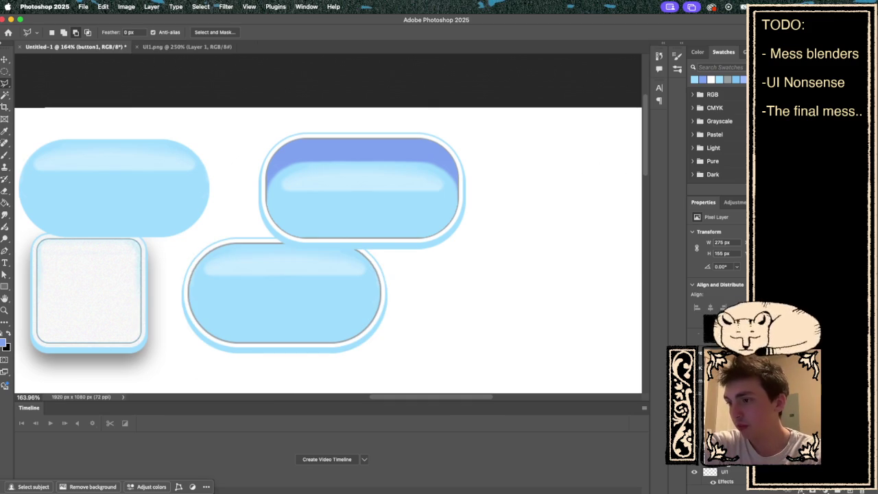
key("alt+bracketright")
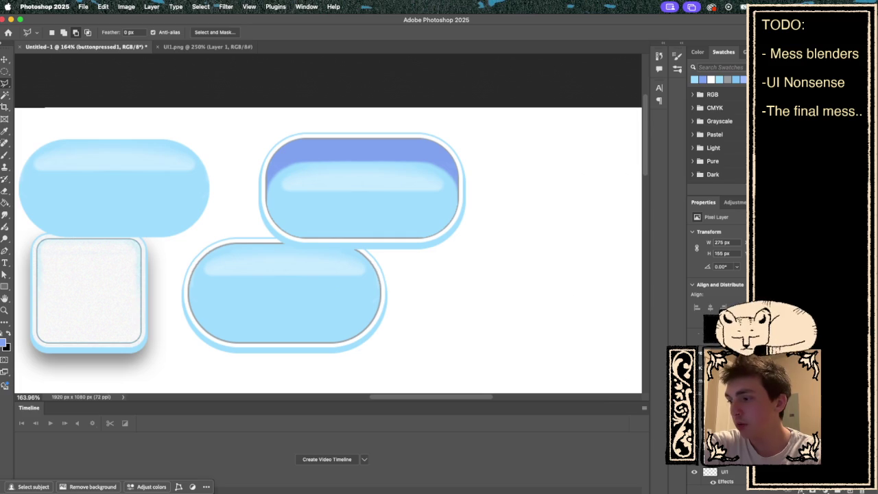
left_click(727, 439)
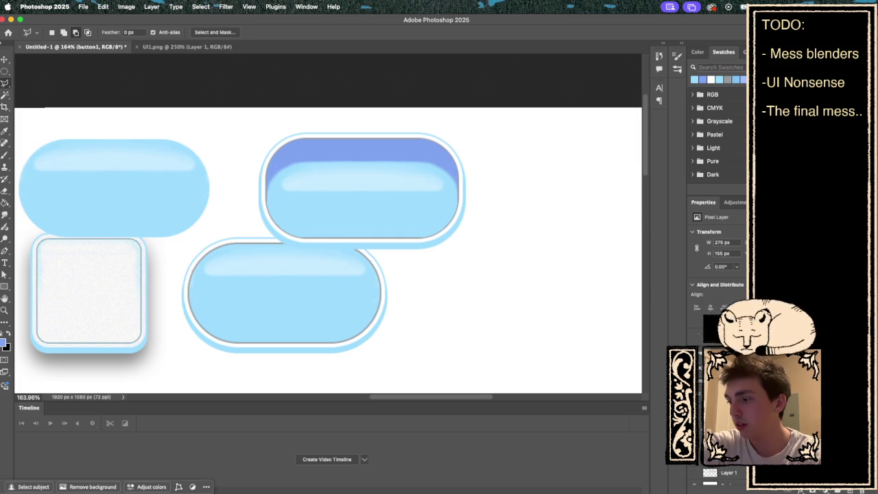
scroll(720, 474, "down", 2)
left_click(436, 179, "super")
Step: Set buttonpressed1's drop shadow to black (000000), distance 14, size 17, spread 0, opacity 50
left_click(152, 7)
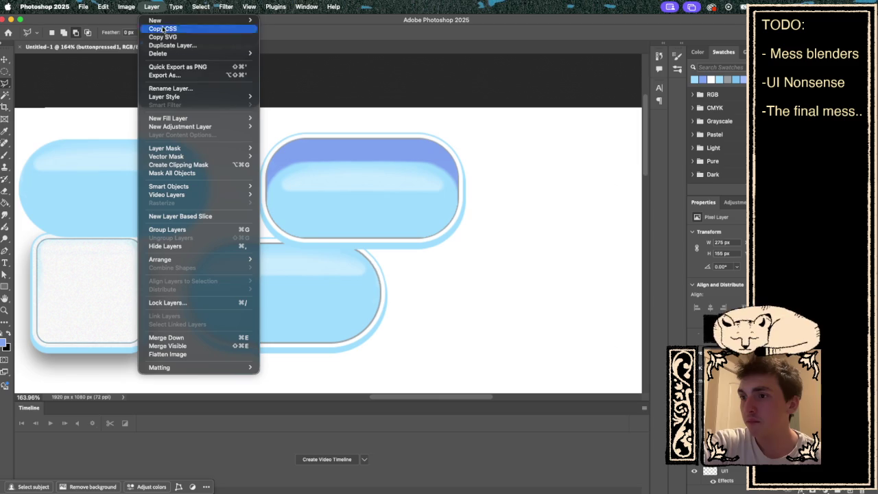
mouse_move(180, 97)
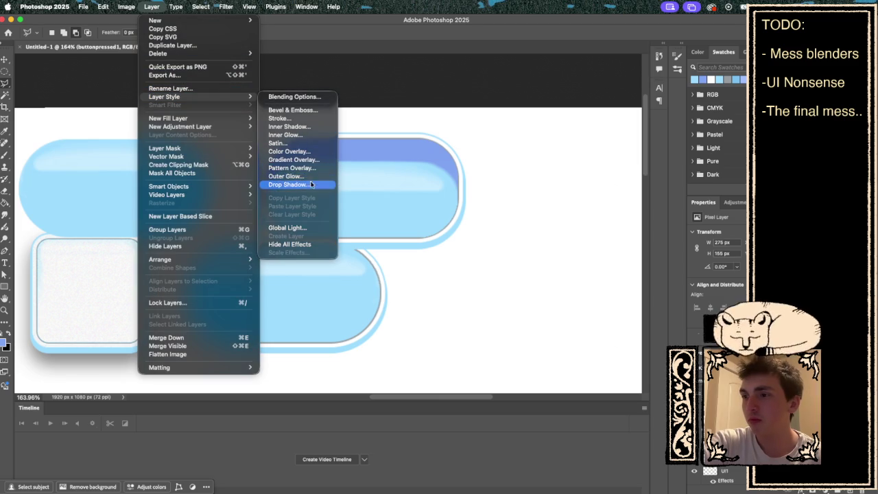
left_click(309, 185)
left_click(634, 320)
type("14")
key("Tab")
key("Tab")
type("1")
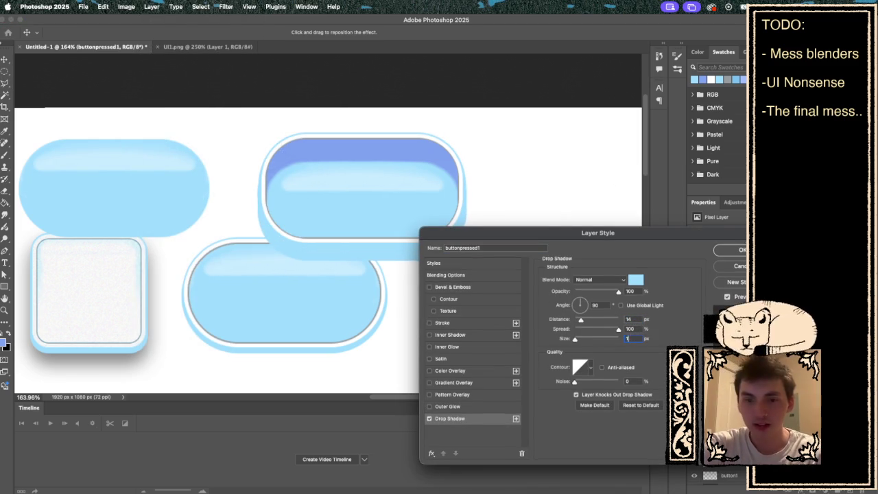
type("7")
left_click_drag(619, 330, 571, 330)
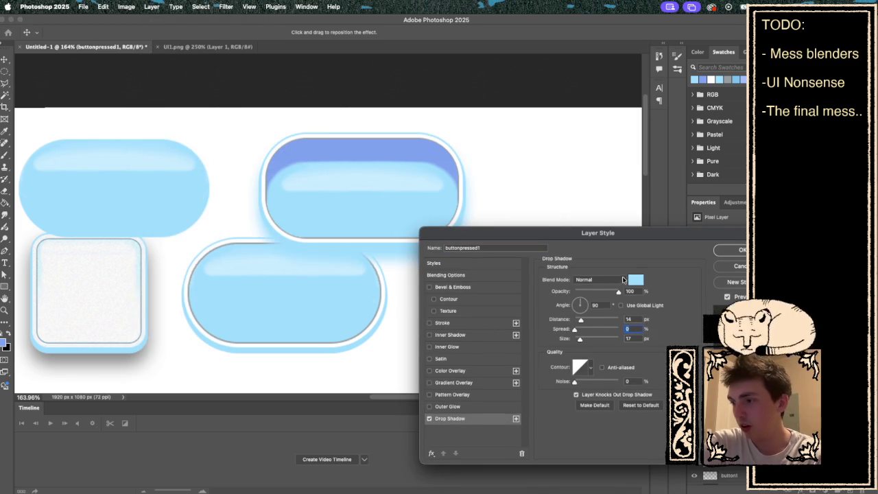
left_click(630, 291)
type("50")
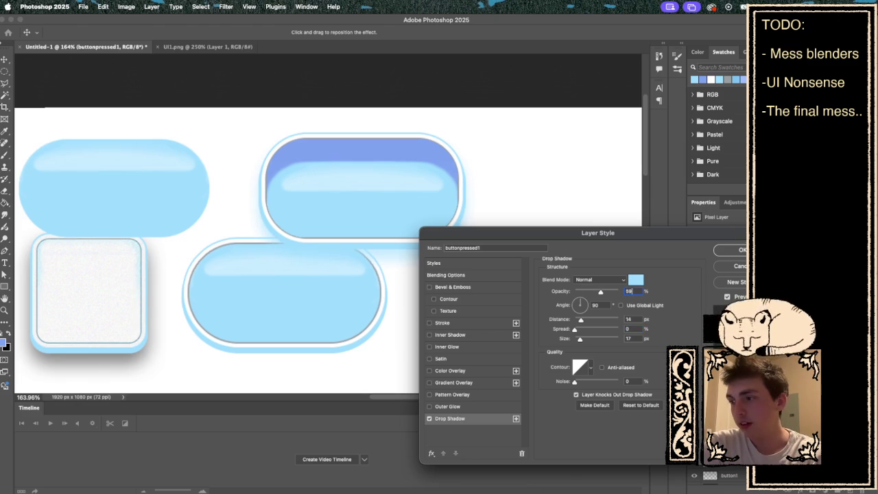
left_click(636, 280)
type("000000")
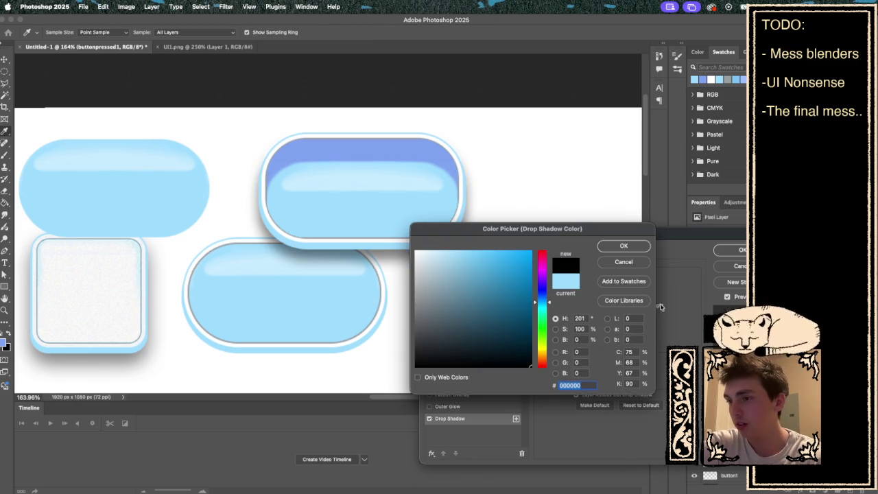
left_click(622, 247)
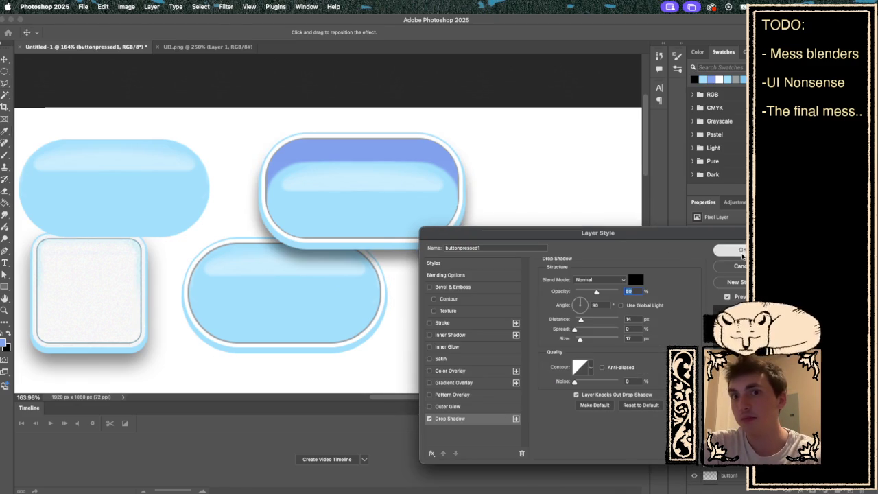
left_click(741, 250)
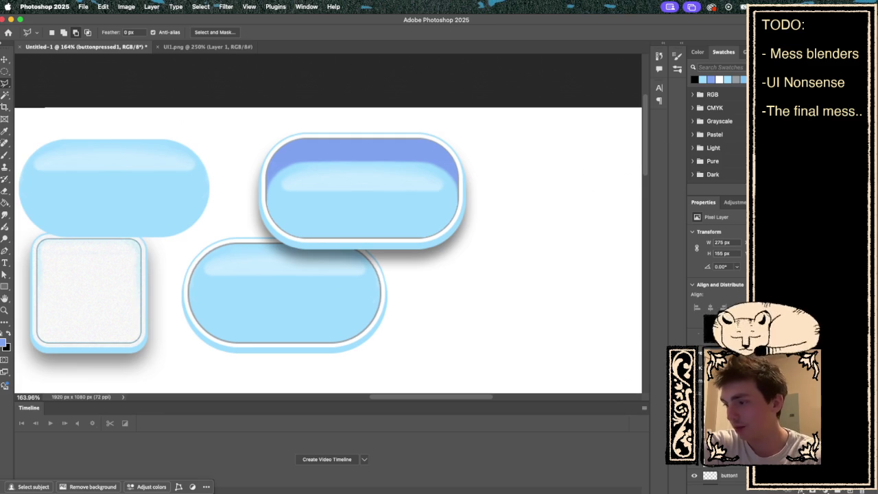
Step: Quick Export the buttonpressed1 layer as a PNG into the 2D Assets folder
right_click(714, 475)
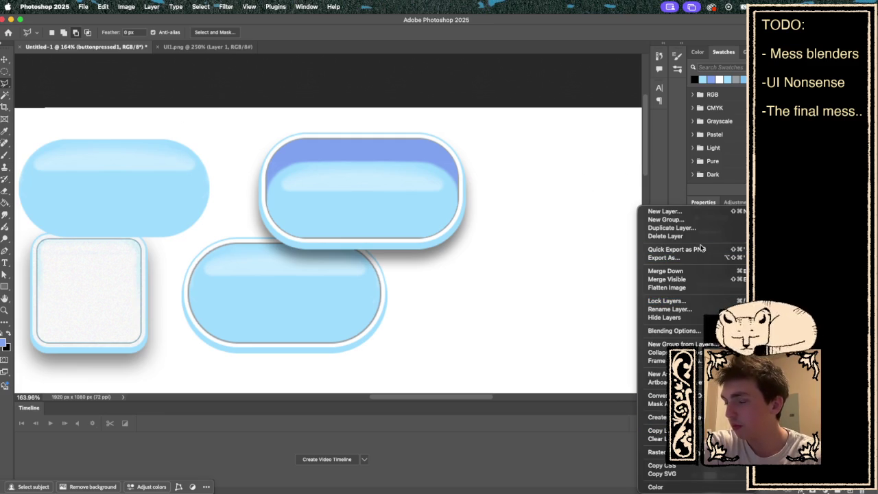
left_click(700, 249)
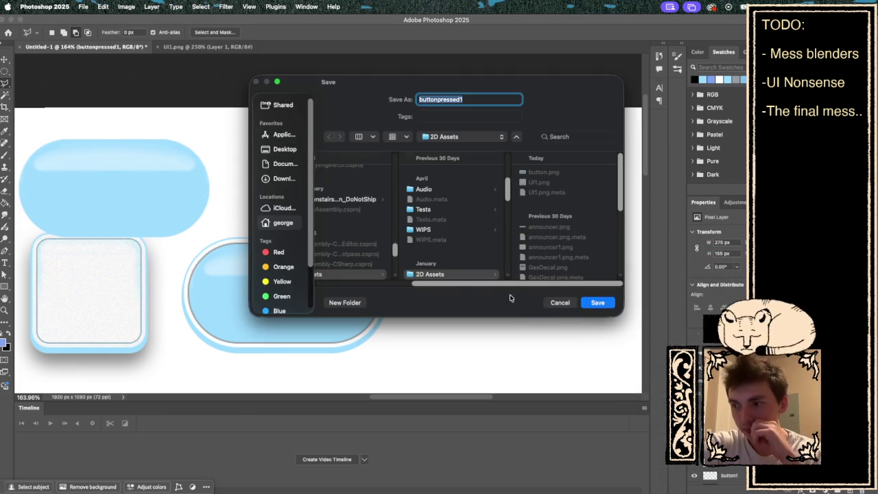
left_click(598, 302)
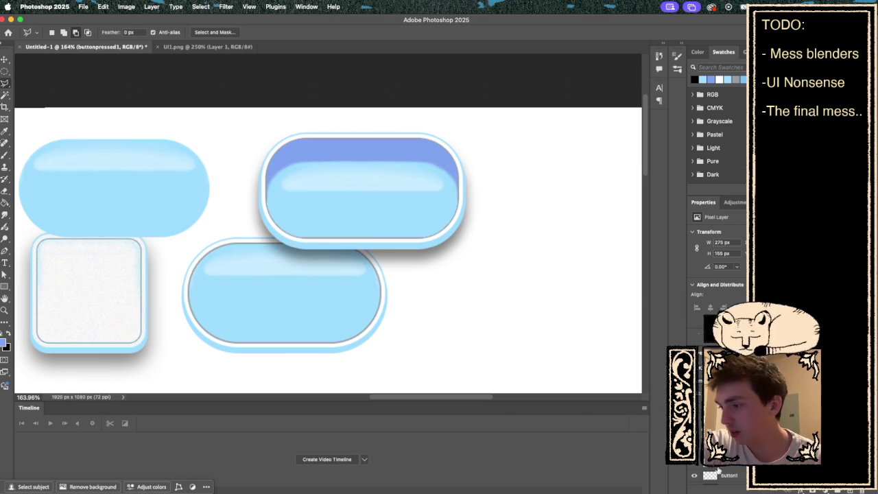
Step: Hide and reshow the top-left pill, then select the button1 layer
scroll(718, 470, "down", 1)
left_click(710, 484)
left_click(710, 484)
left_click(731, 484)
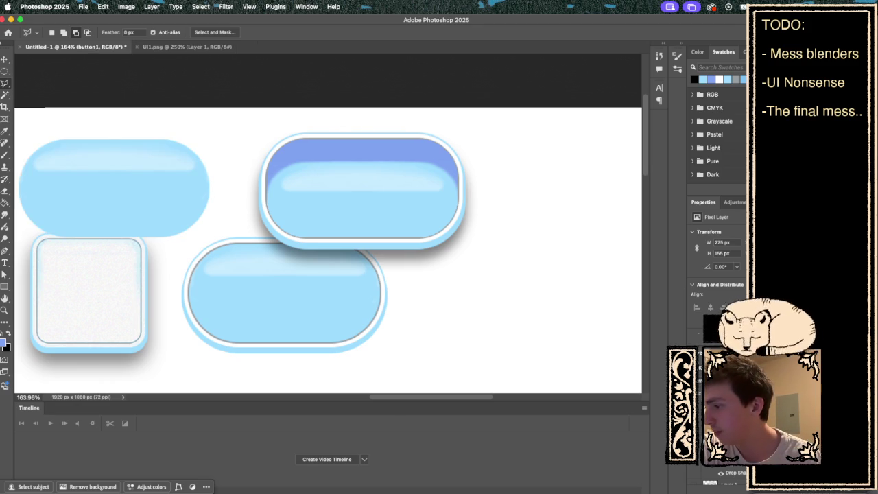
Step: Apply the drop shadow layer style to the button1 layer
left_click(155, 7)
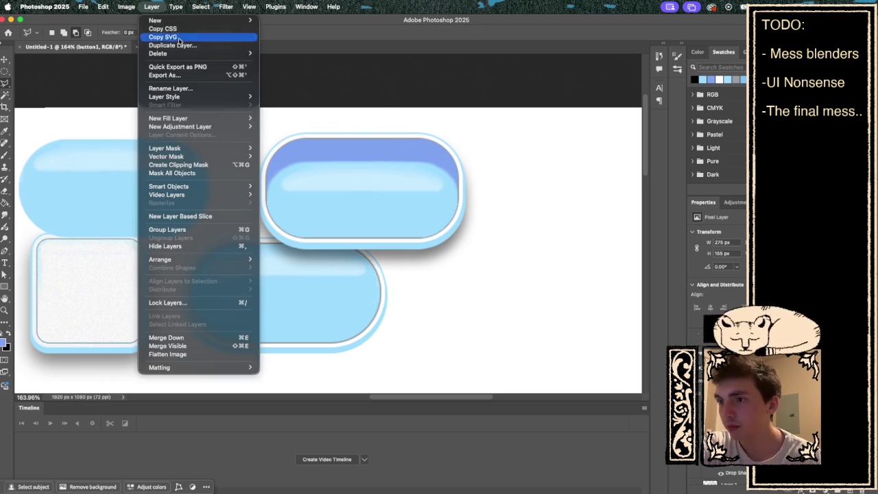
mouse_move(196, 97)
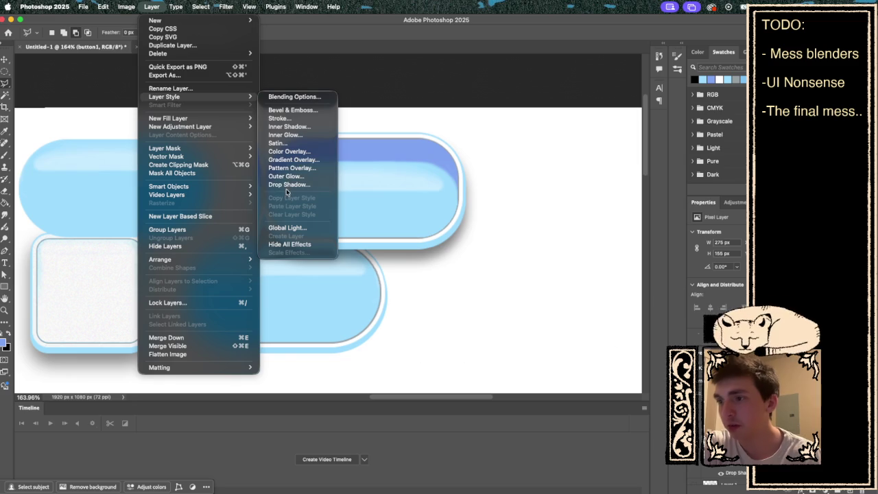
left_click(288, 185)
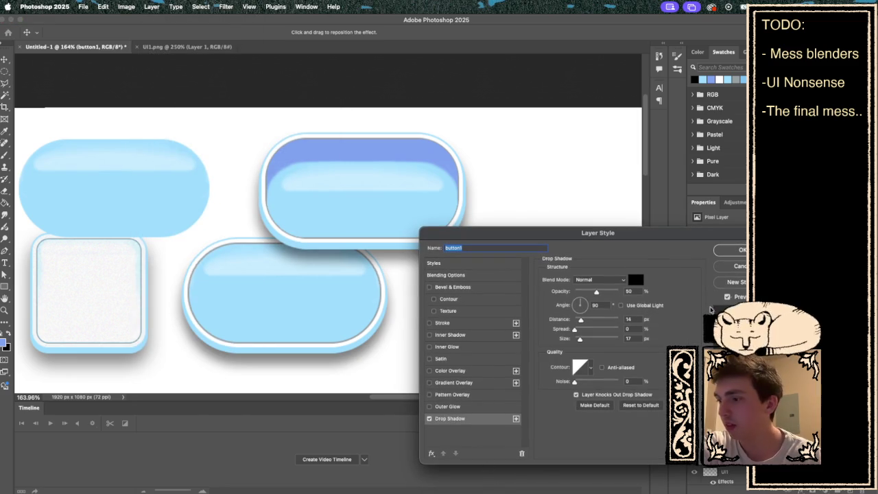
left_click(737, 250)
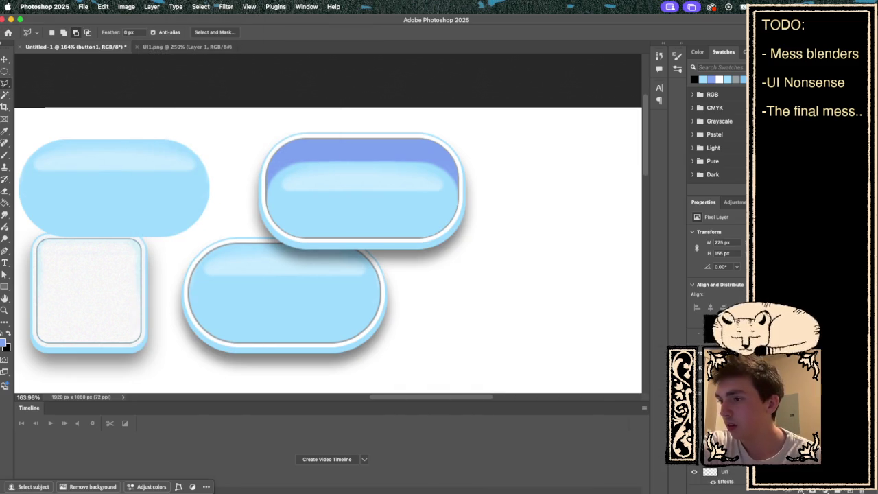
Step: Quick Export button1 as a PNG into 2D Assets, then undo its drop shadow
right_click(706, 472)
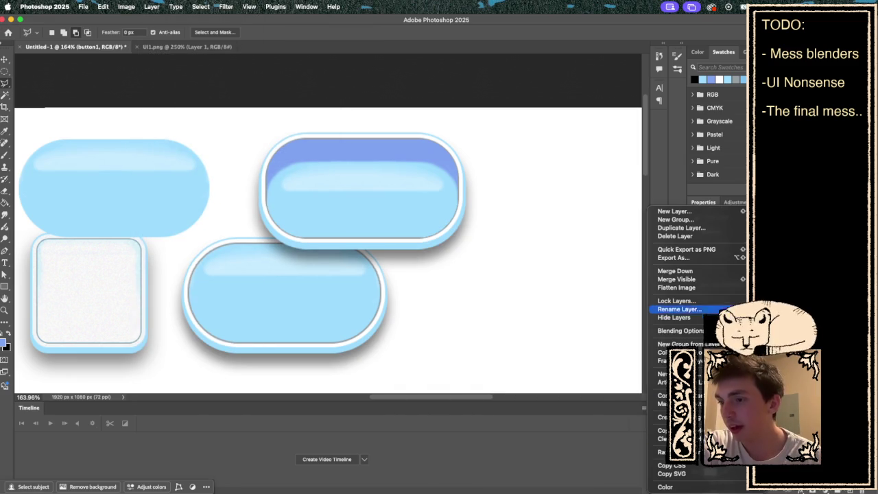
left_click(729, 251)
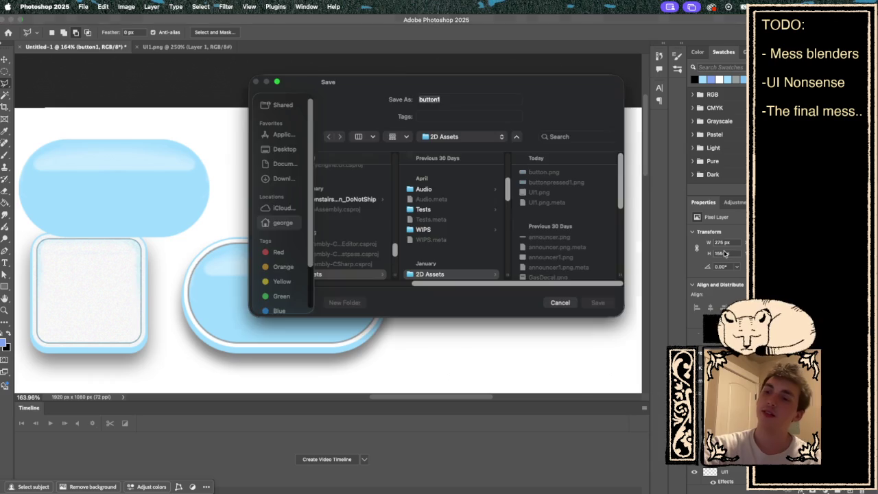
left_click(591, 302)
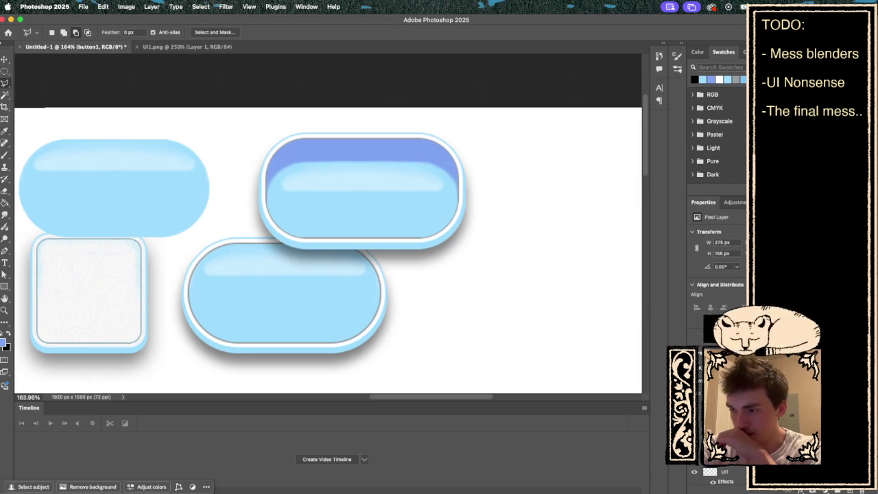
key("ctrl+z")
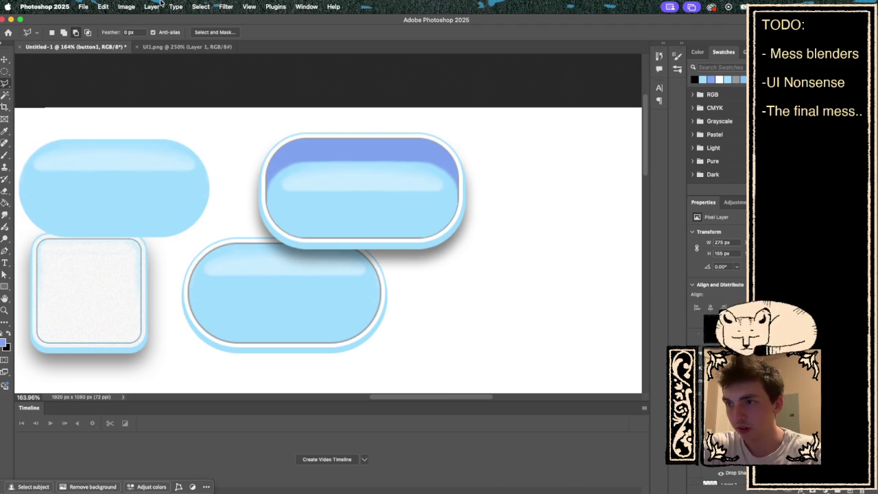
Step: Widen the button1 pill's light-blue Stroke layer style from 2 px to 5 px
left_click(152, 7)
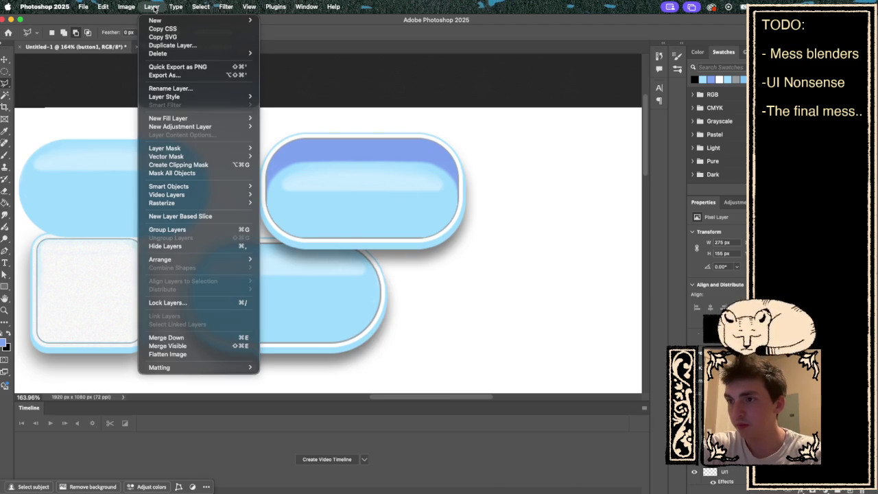
mouse_move(182, 98)
left_click(280, 118)
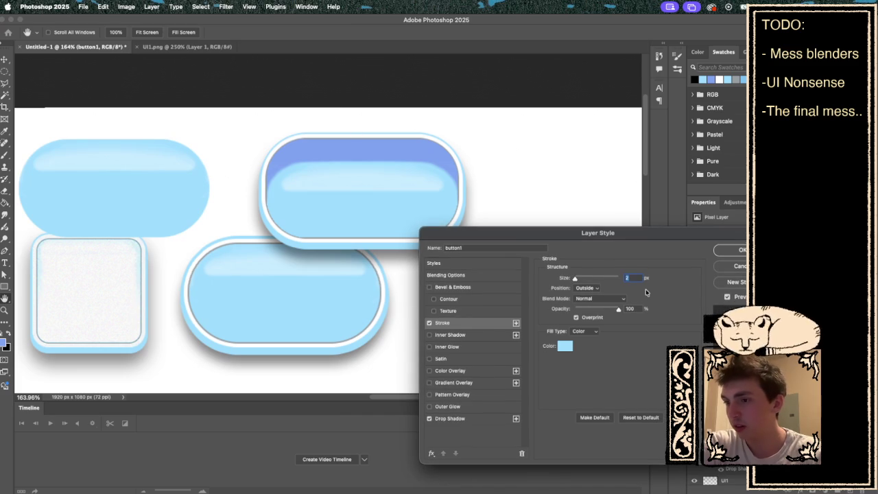
type("5")
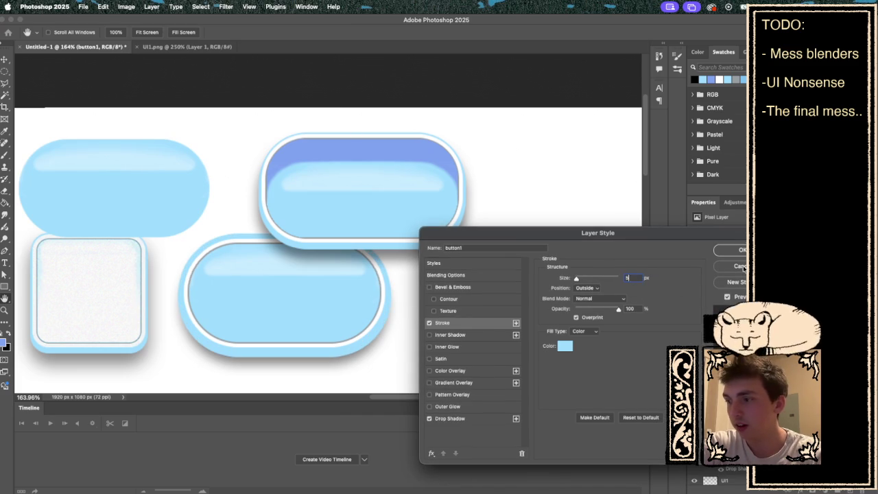
key("Return")
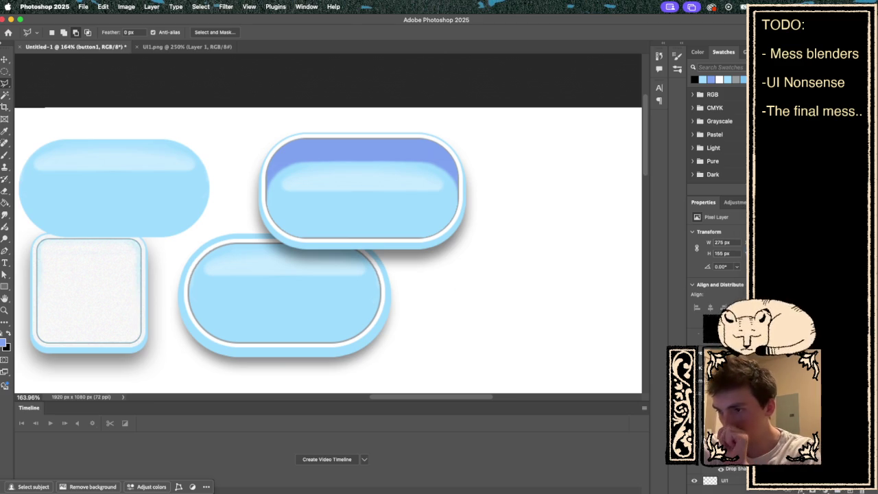
Step: Quick Export the thick-rimmed pill as a PNG named buttonhighlight in 2D Assets
key("ctrl+shift+alt+apostrophe")
type("b")
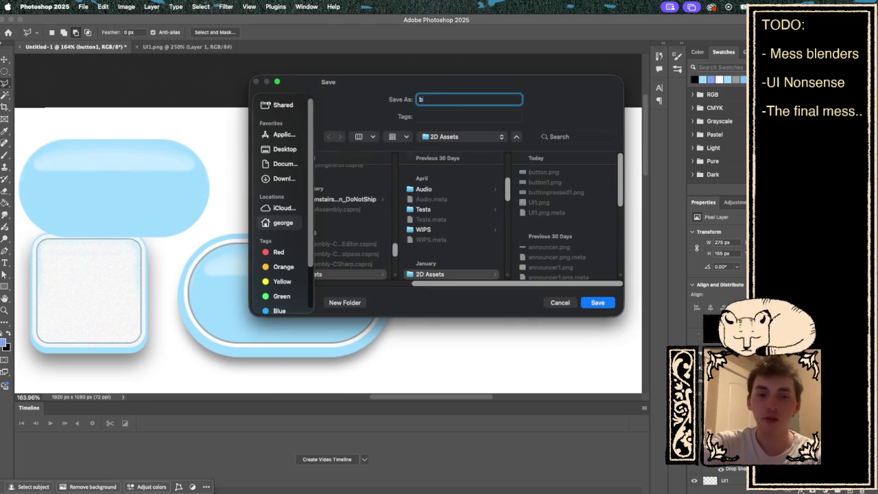
type("uttonhighlight1")
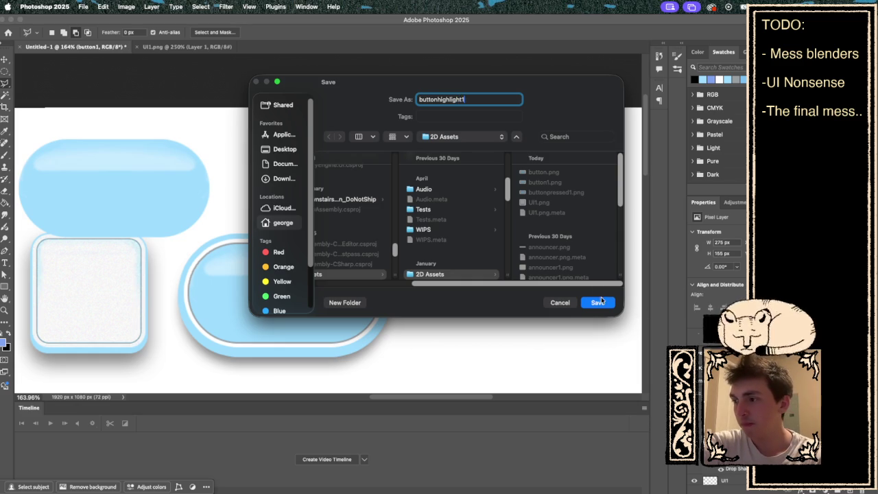
left_click(595, 306)
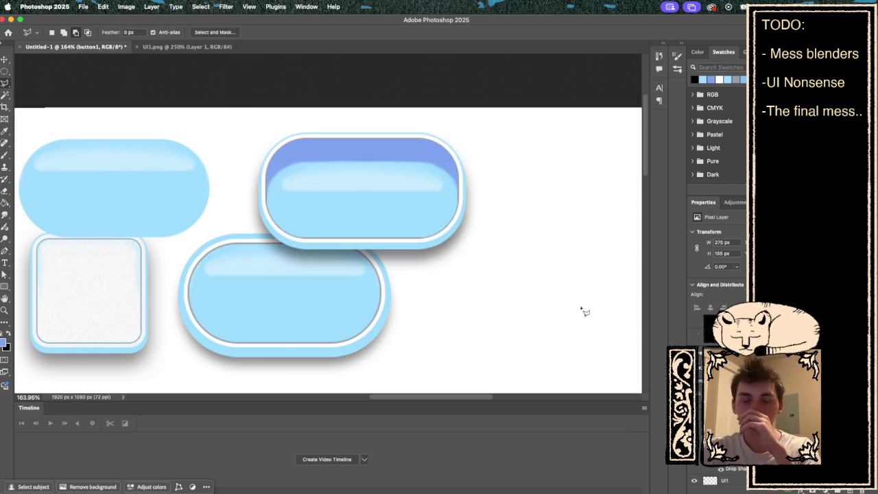
key("ctrl+Left")
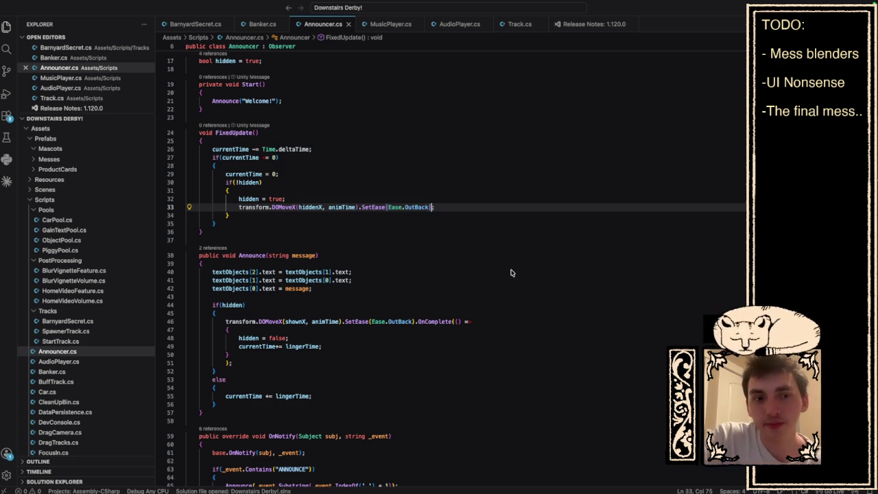
Step: In Unity, open the Mess Shop prefab, select ProductCard in the Scene, and show 2D Assets
key("ctrl+Right")
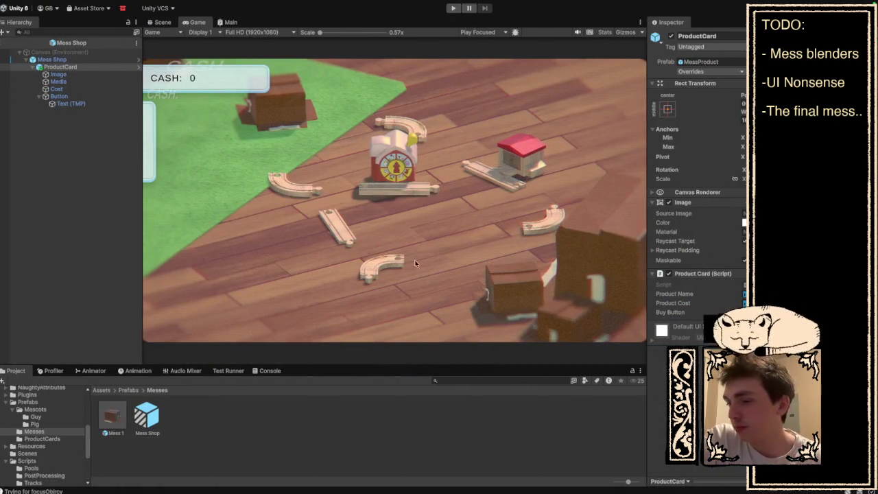
double_click(145, 419)
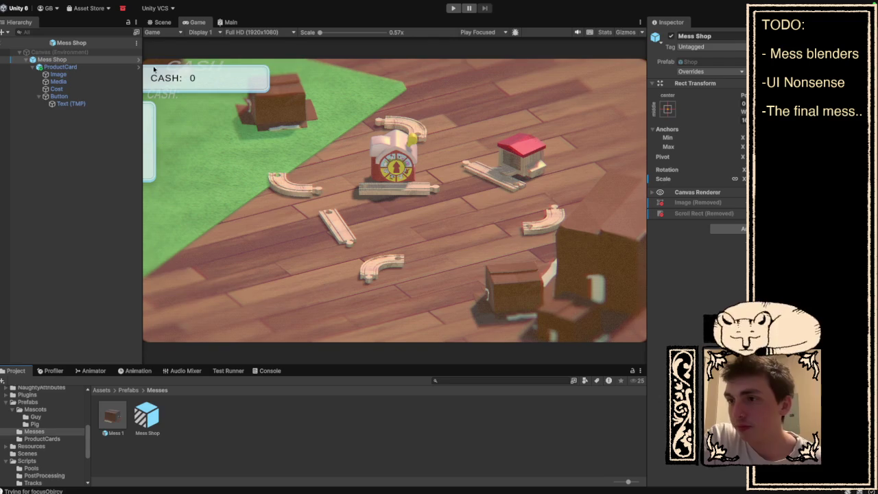
left_click(162, 23)
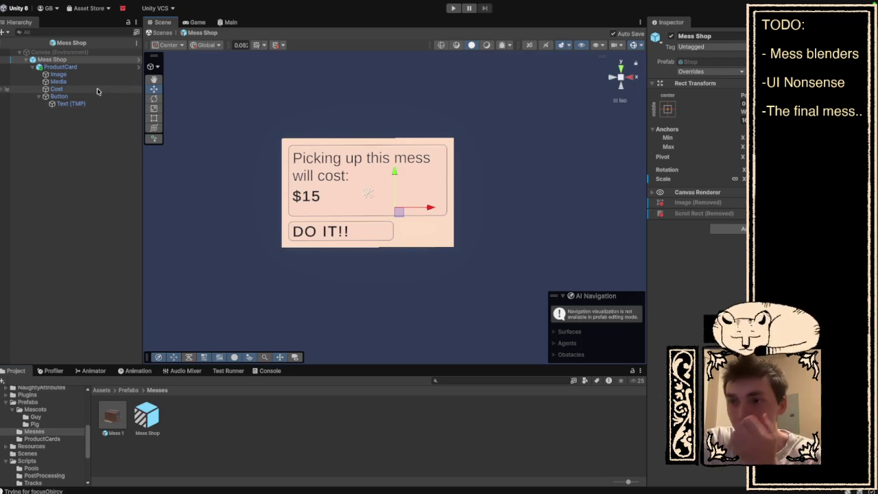
left_click(88, 67)
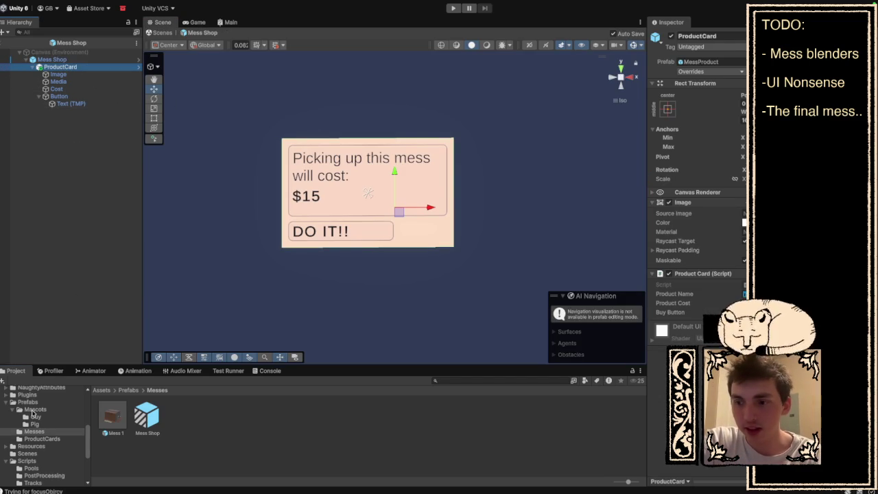
scroll(40, 423, "up", 5)
left_click(35, 433)
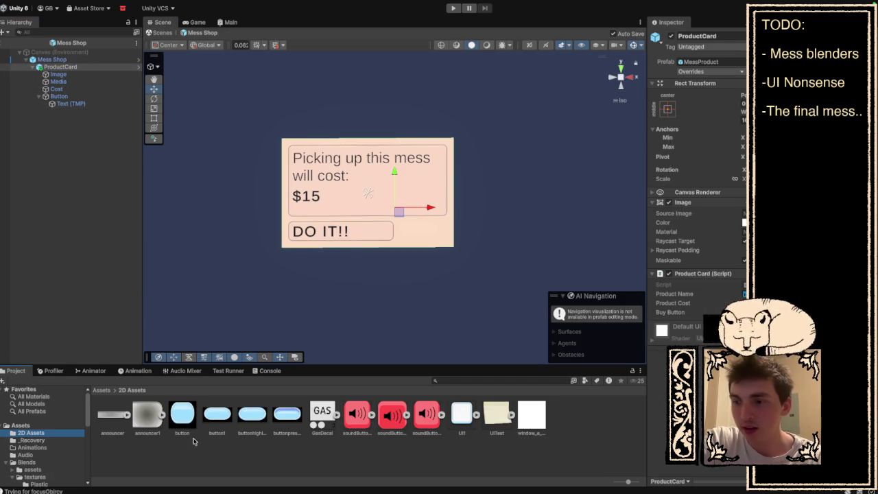
Step: Set the three button textures' Texture Type to Sprite (2D and UI) and apply
left_click(179, 428)
left_click(212, 425)
left_click(284, 422, "shift")
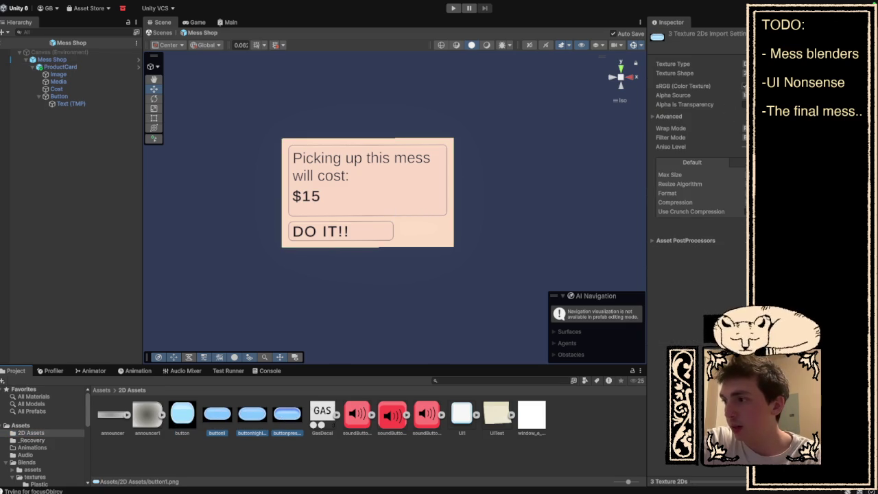
left_click(744, 64)
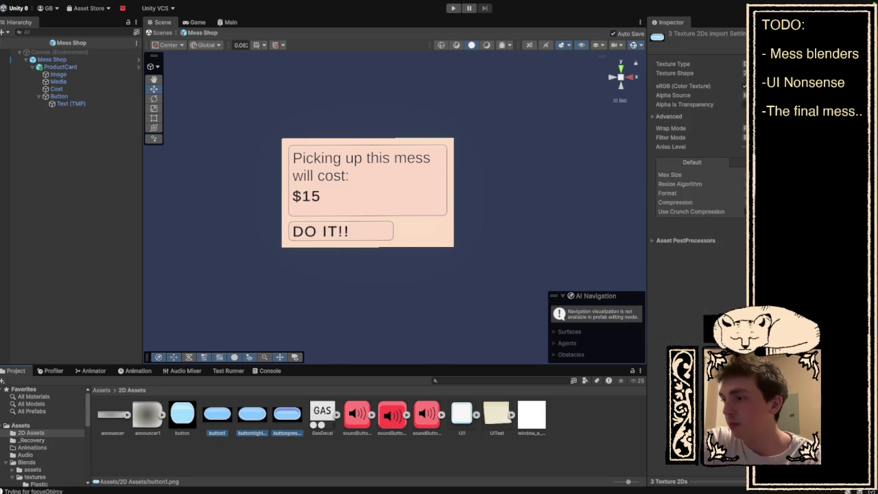
left_click(768, 76)
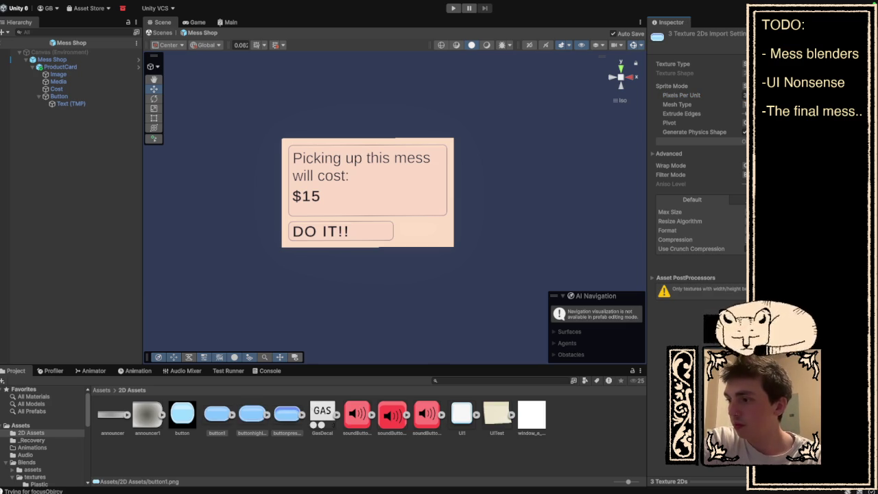
left_click(309, 451)
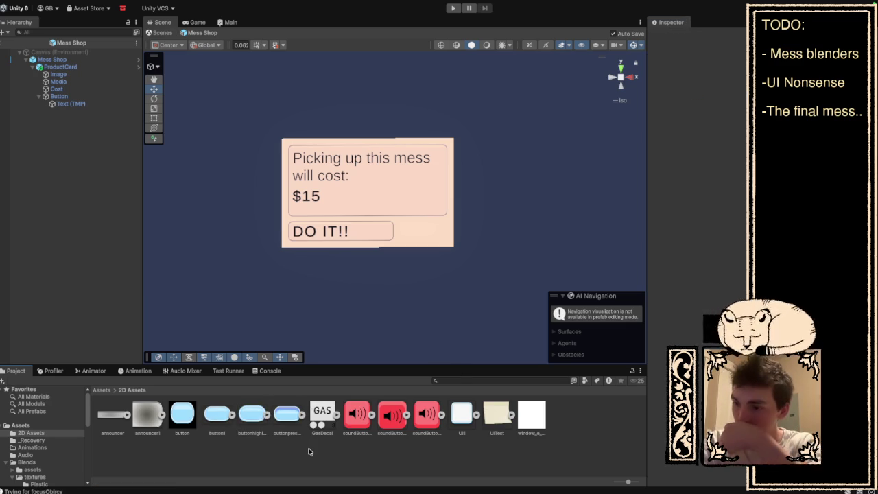
Step: Select the Button object, recheck button1's import settings, and open its Target Graphic picker
left_click(59, 96)
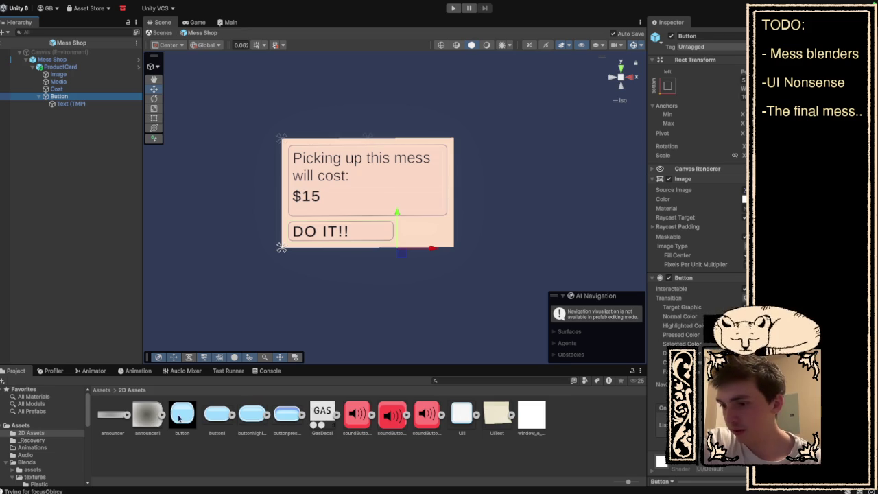
left_click(692, 326)
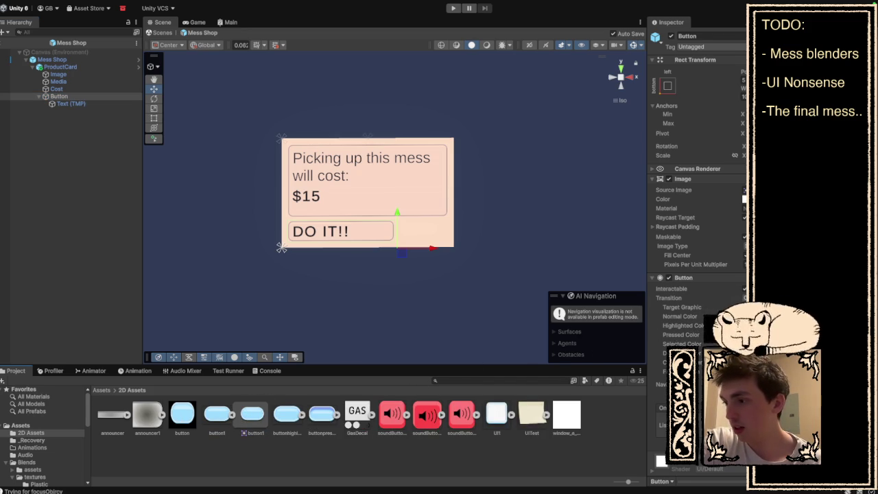
left_click(217, 417)
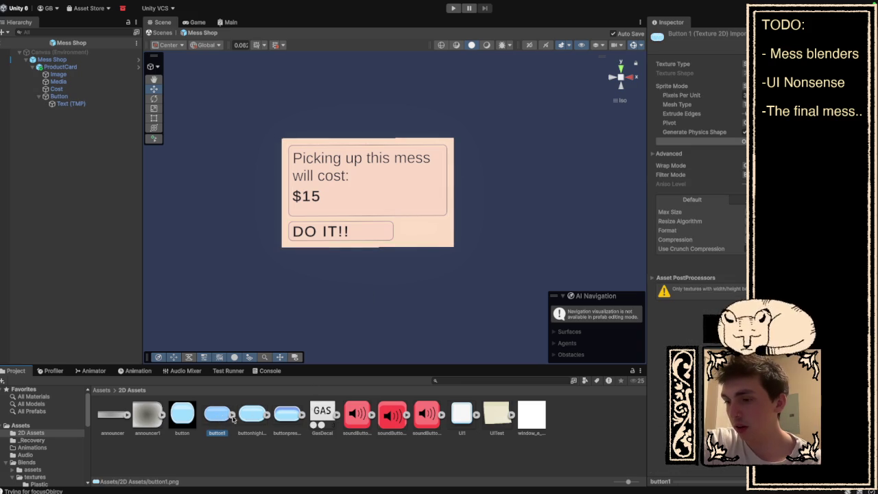
left_click(67, 97)
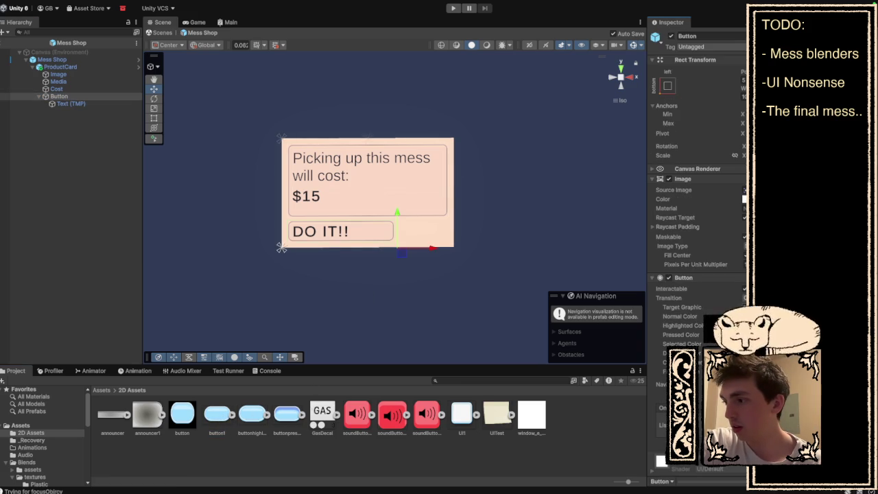
left_click(743, 307)
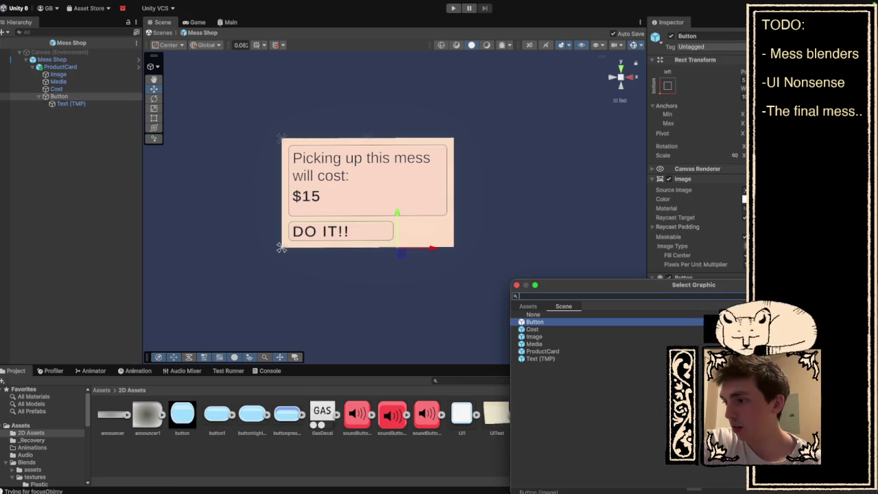
Step: Assign button1 as the DO IT!! button's source image and adjust its tint colour
left_click(517, 285)
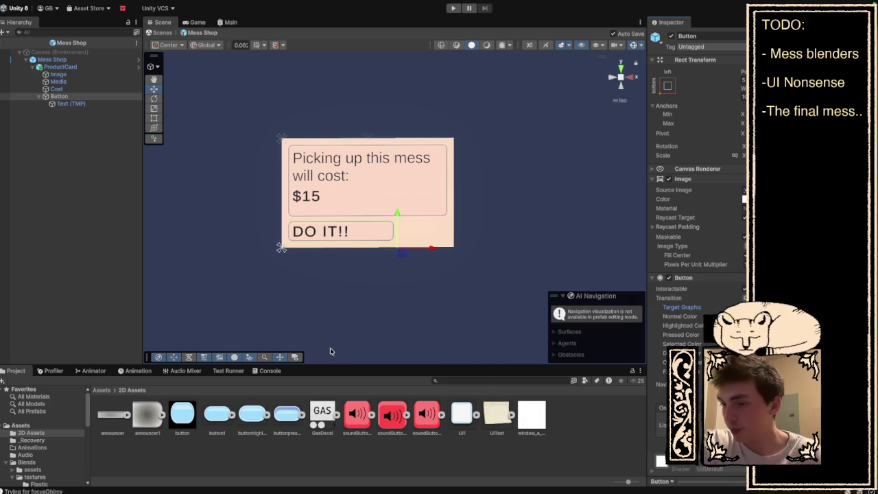
left_click_drag(218, 420, 218, 421)
left_click_drag(744, 191, 744, 190)
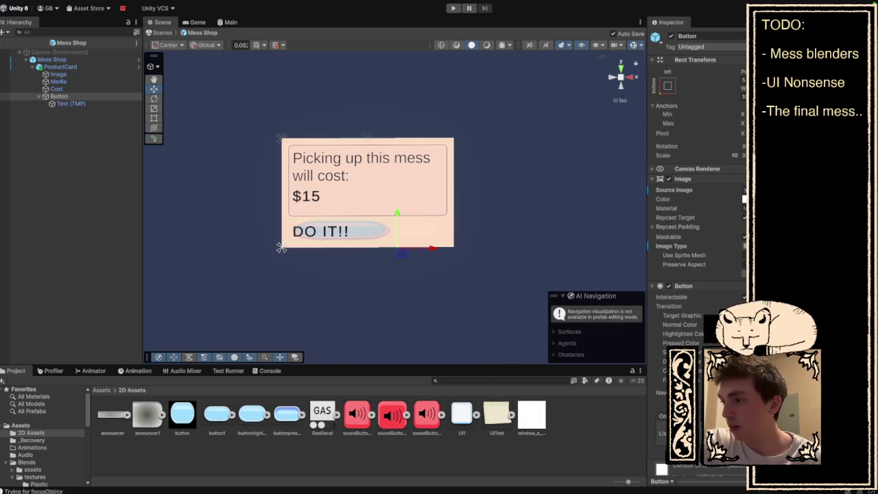
left_click(743, 199)
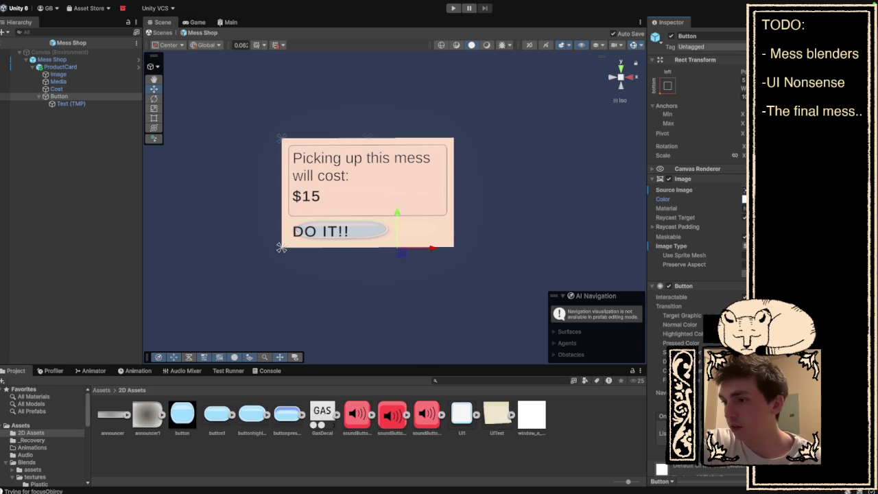
left_click(744, 199)
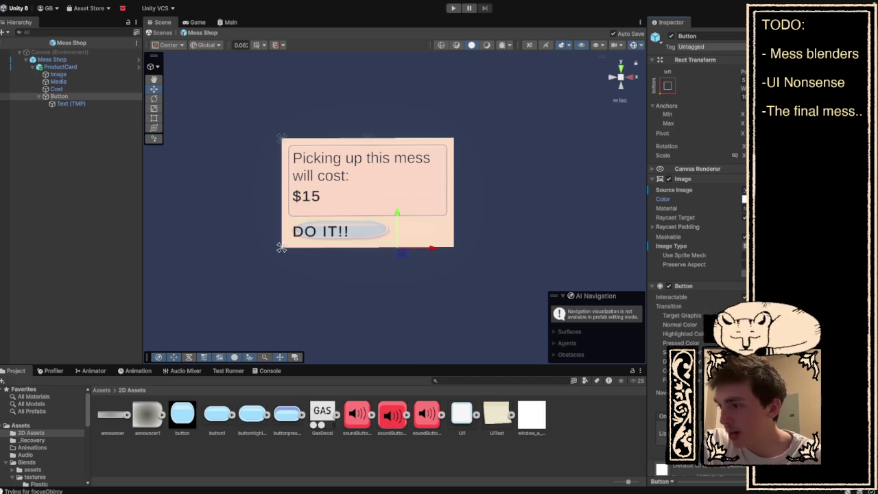
Step: Set Transition to Sprite Swap with the highlight and pressed sprites in their slots
left_click(768, 318)
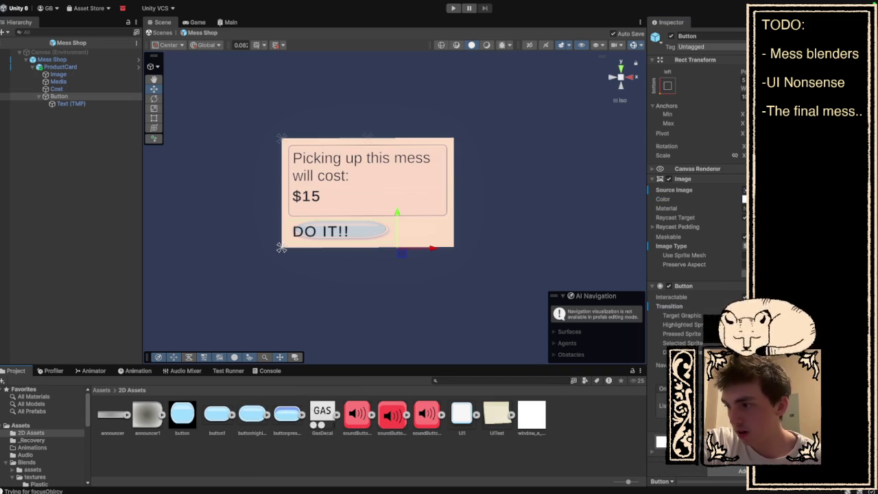
left_click_drag(251, 414, 713, 324)
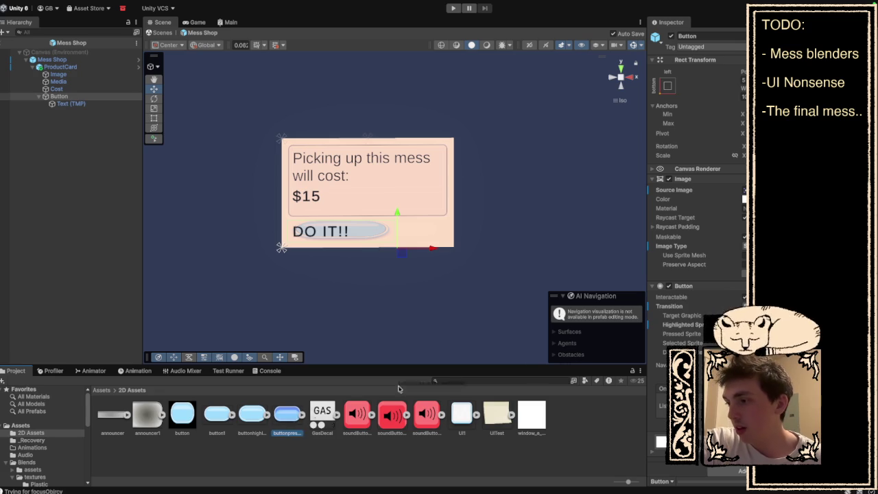
left_click_drag(286, 414, 714, 334)
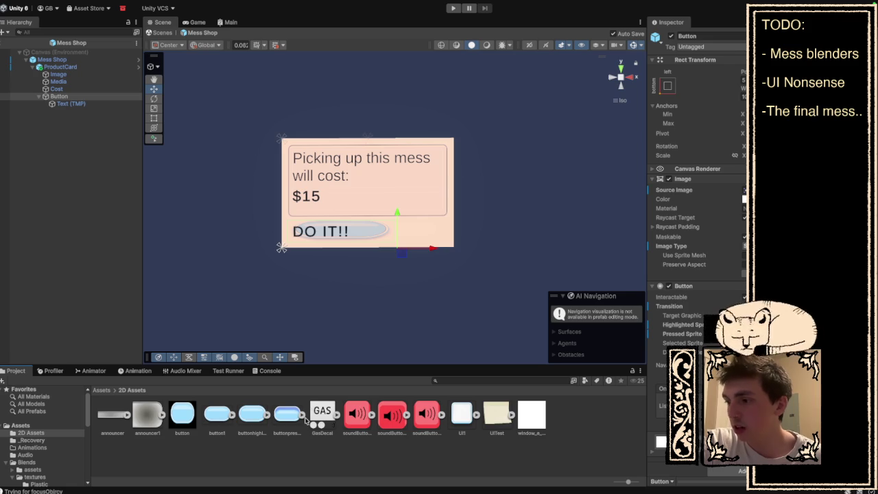
scroll(286, 261, "up", 3)
scroll(285, 261, "up", 1)
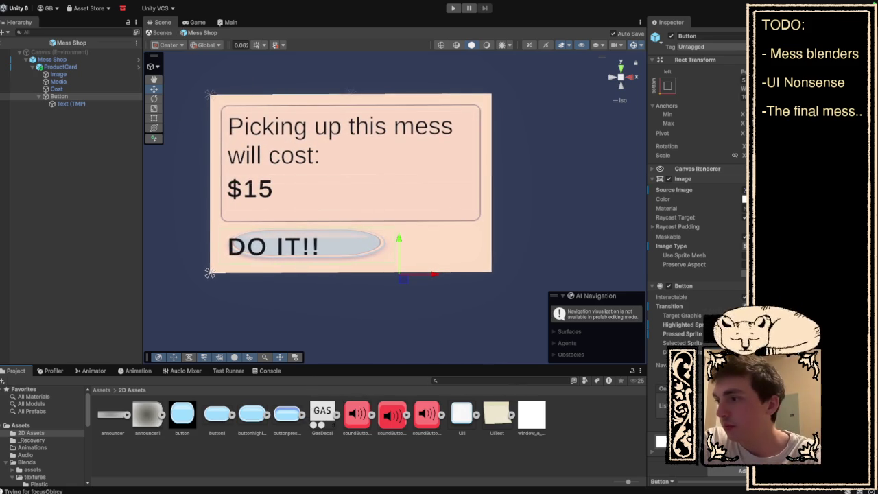
Step: Position the DO IT!! button just beneath the $15 price
left_click_drag(220, 247, 221, 212)
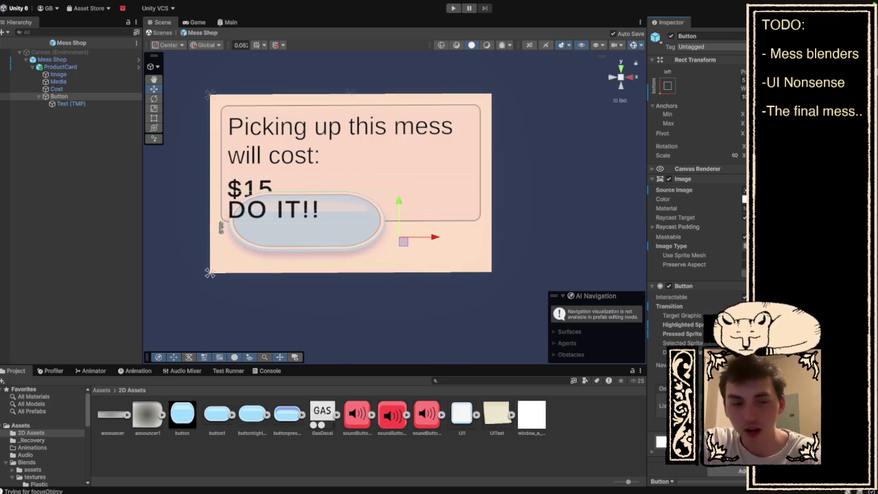
key("ctrl+z")
key("ctrl+z")
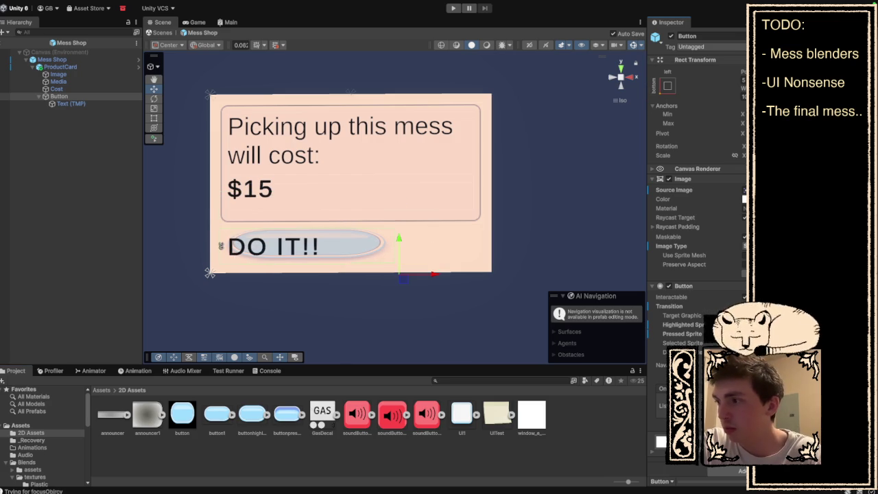
mouse_move(221, 246)
left_mouse_down()
mouse_move(221, 103)
mouse_move(221, 229)
left_mouse_up()
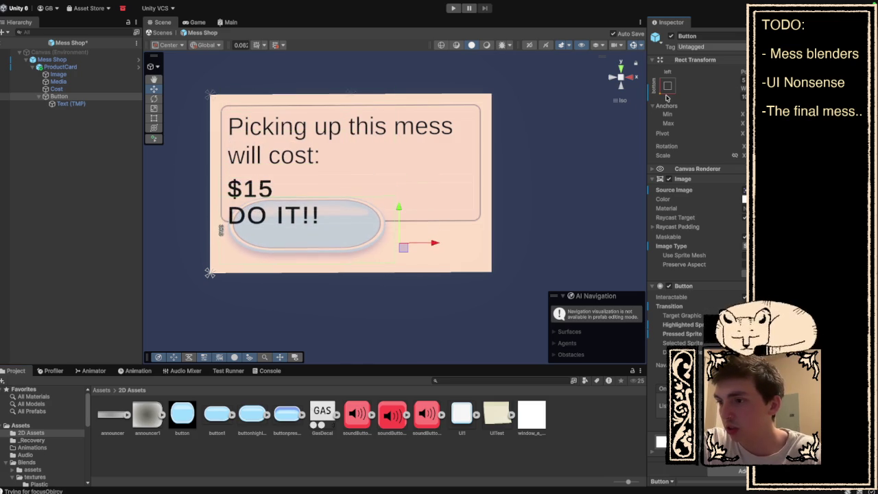
left_click_drag(221, 230, 209, 272)
Step: Narrow the button from its right edge and fine-tune its placement on the card
left_click_drag(436, 234, 358, 234)
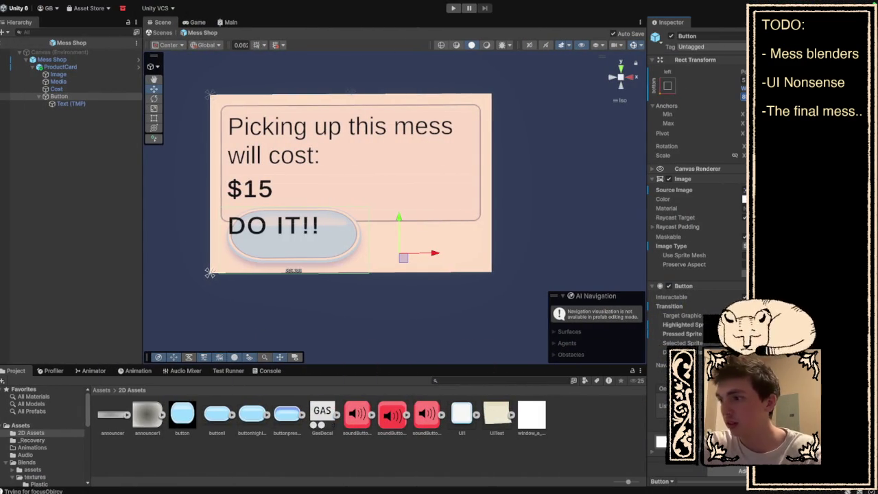
left_click_drag(369, 234, 377, 233)
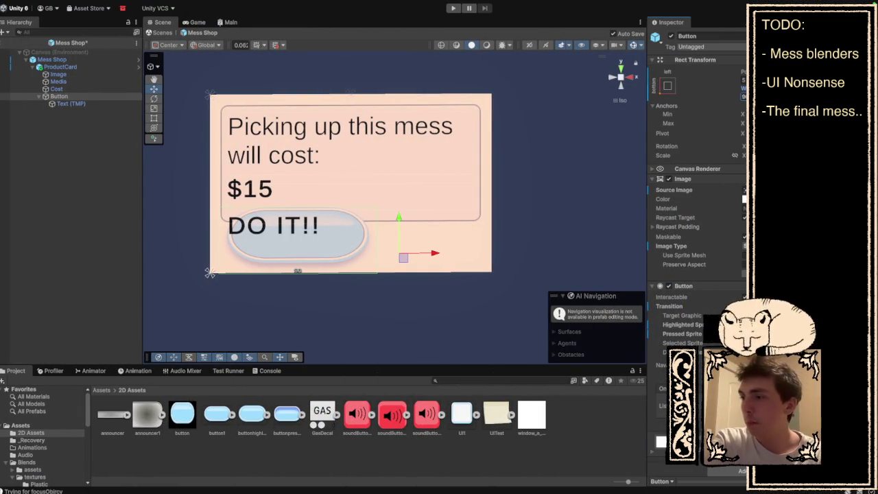
mouse_move(221, 242)
left_mouse_down()
mouse_move(221, 299)
mouse_move(220, 234)
left_mouse_up()
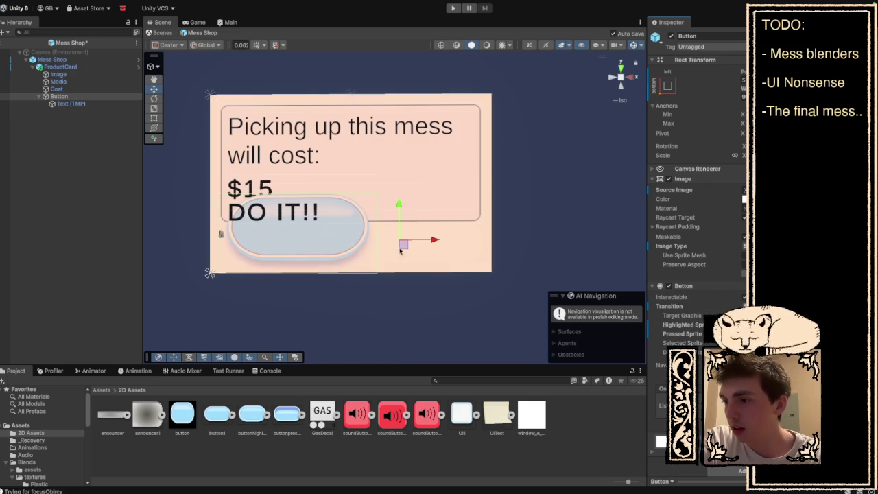
mouse_move(431, 240)
left_mouse_down()
mouse_move(417, 241)
mouse_move(425, 242)
left_mouse_up()
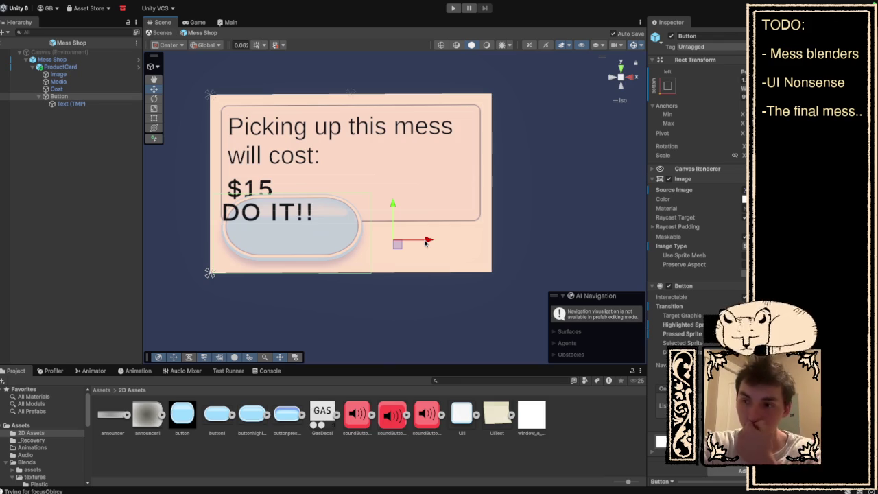
left_click(424, 247)
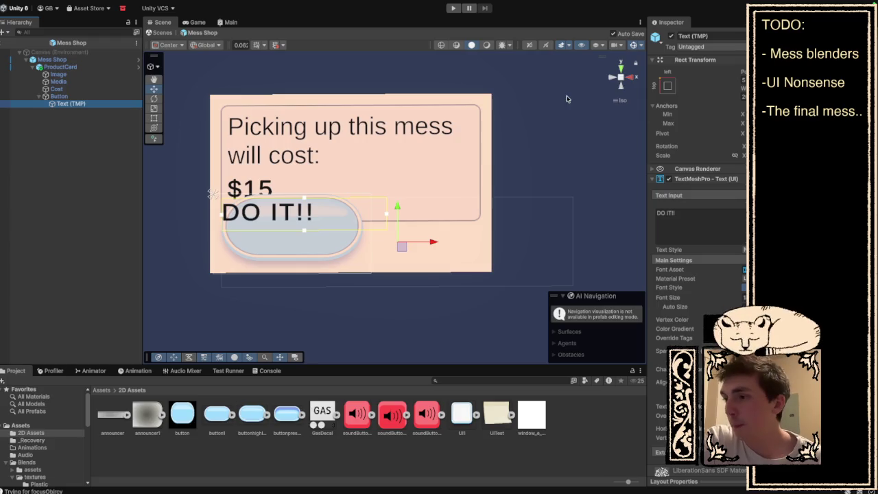
Step: Anchor the DO IT!! label to middle-center and drag it to the centre of the pill
left_click(665, 86)
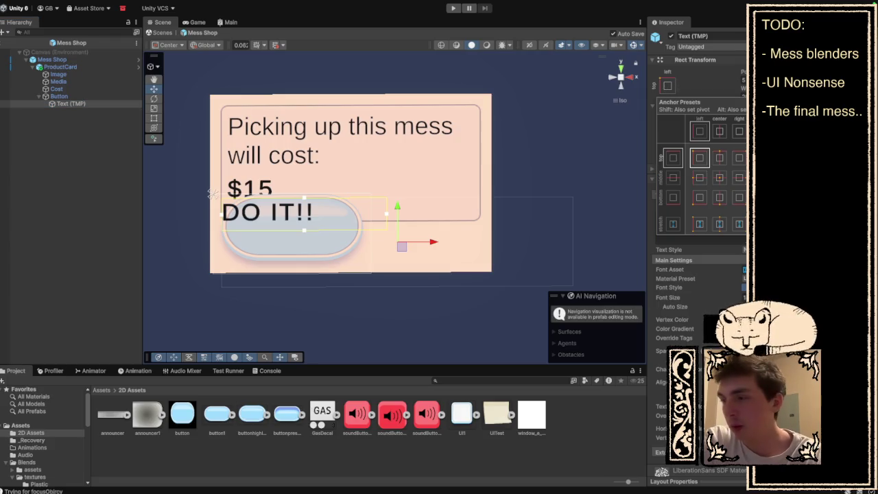
left_click(719, 177)
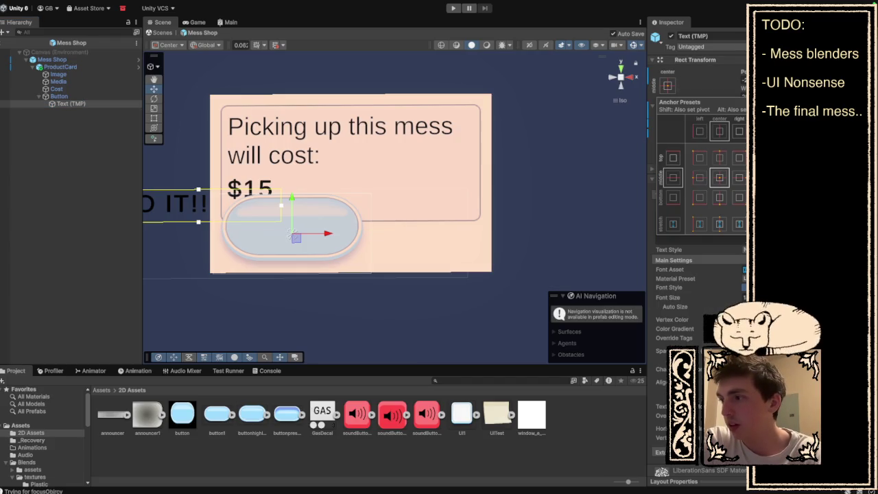
key("Escape")
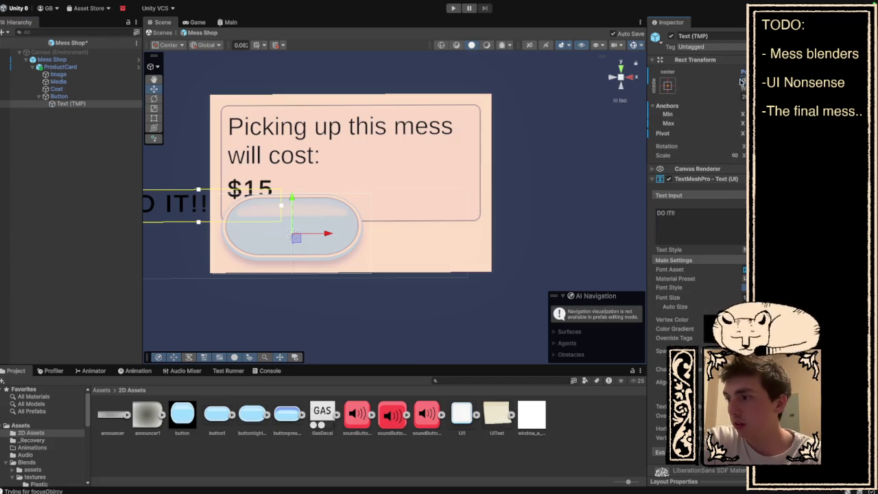
mouse_move(296, 237)
left_mouse_down()
mouse_move(512, 237)
mouse_move(277, 235)
mouse_move(384, 237)
mouse_move(384, 260)
left_mouse_up()
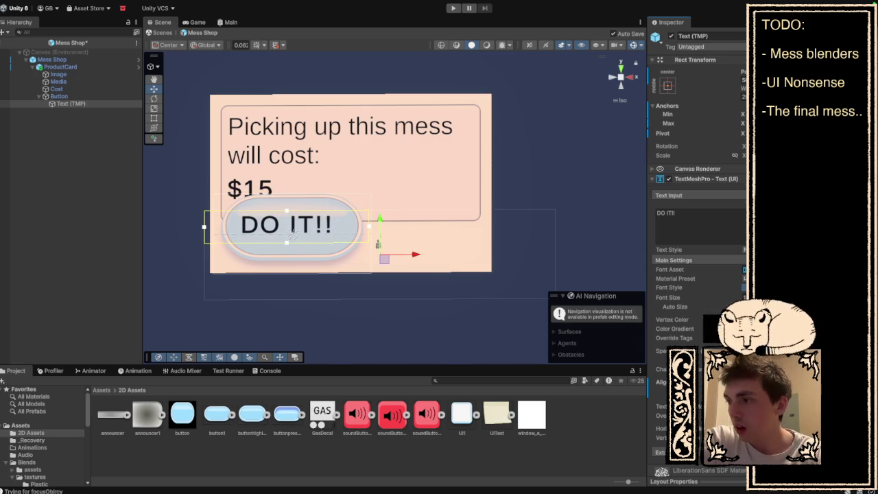
left_click_drag(291, 233, 294, 233)
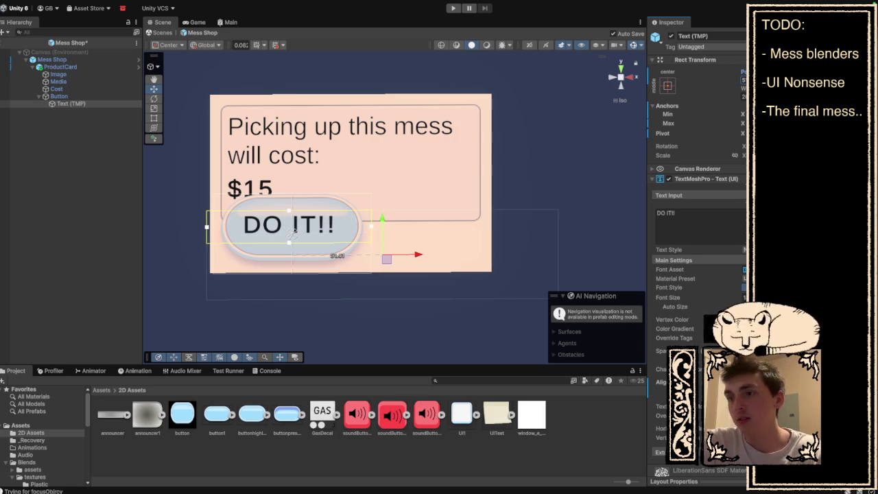
left_click(564, 221)
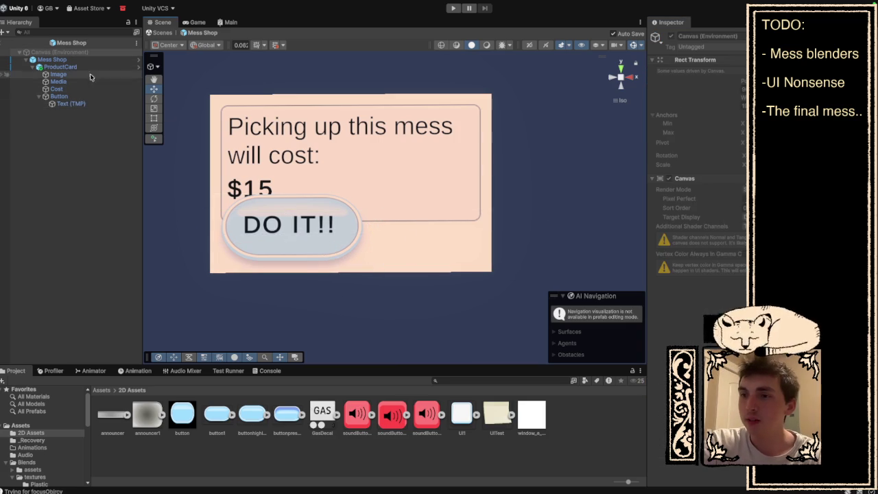
left_click(61, 67)
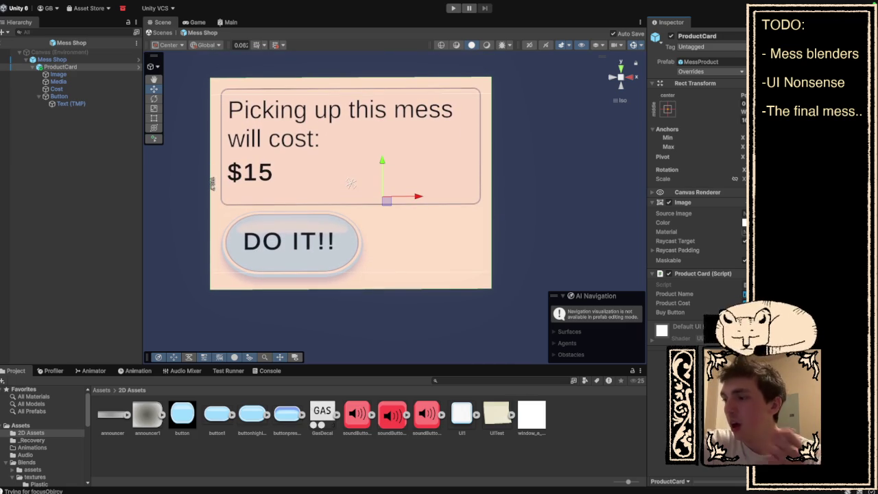
Step: Step through Mess Shop, ProductCard, Image, Button and the label in the Hierarchy to inspect them
left_click(87, 60)
left_click(82, 67)
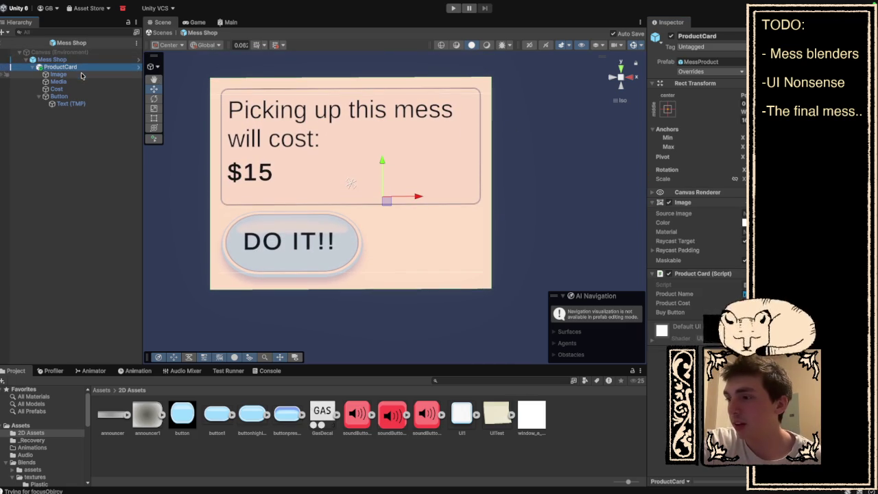
left_click(80, 76)
key("Down")
key("Down")
key("Down")
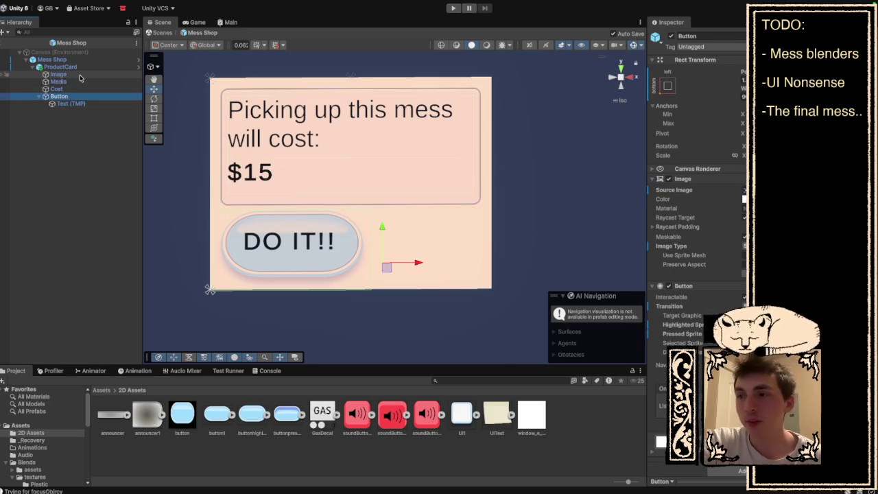
key("Down")
key("Up")
key("Up")
key("Up")
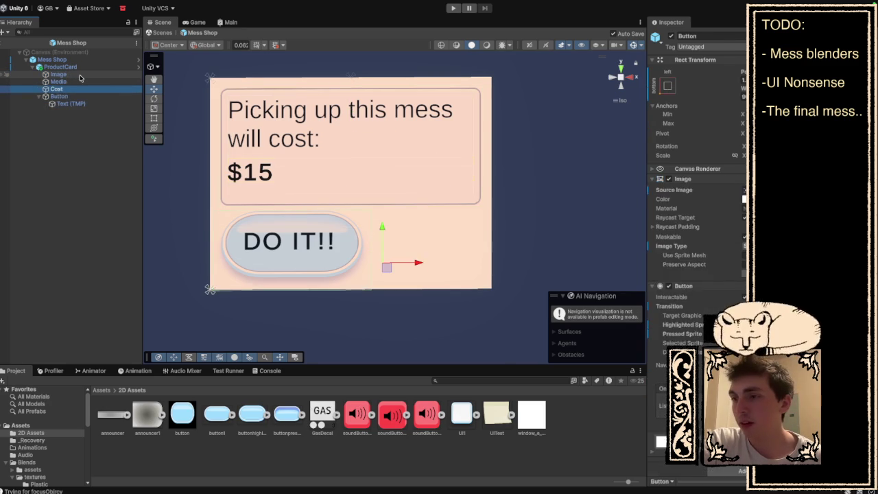
key("Down")
key("Down")
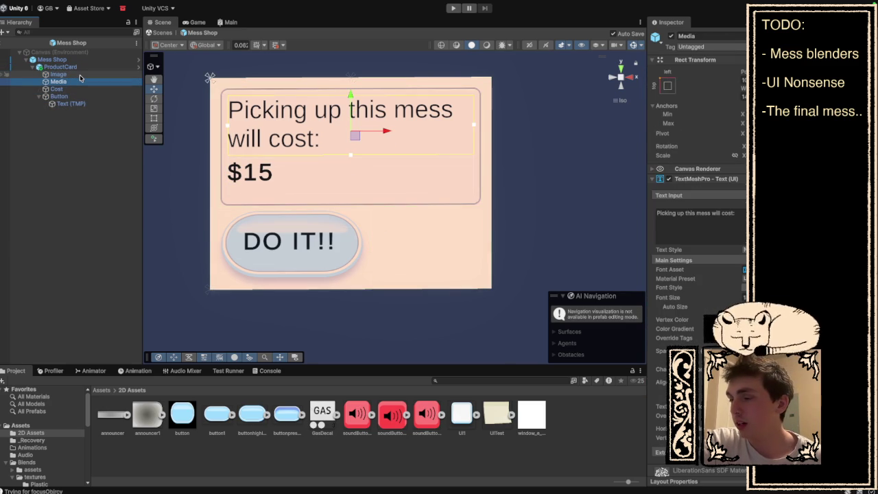
key("Up")
Step: Continue through Media, Button and Canvas, adjust ProductCard in the Inspector, then select Media
key("Down")
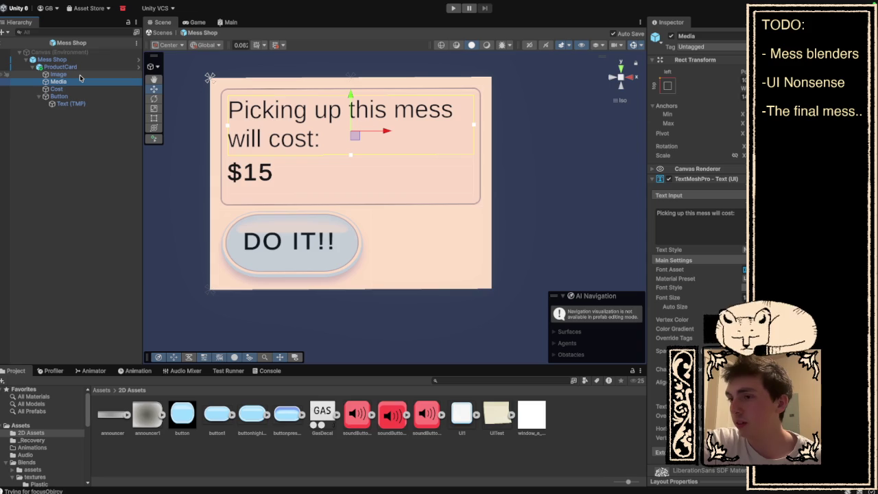
key("Down")
key("Down")
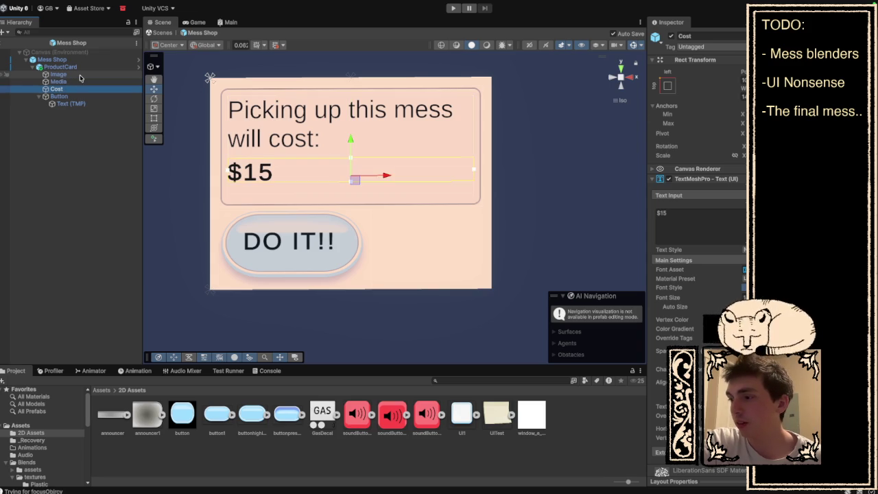
key("Down")
key("Up")
key("Up")
key("Up")
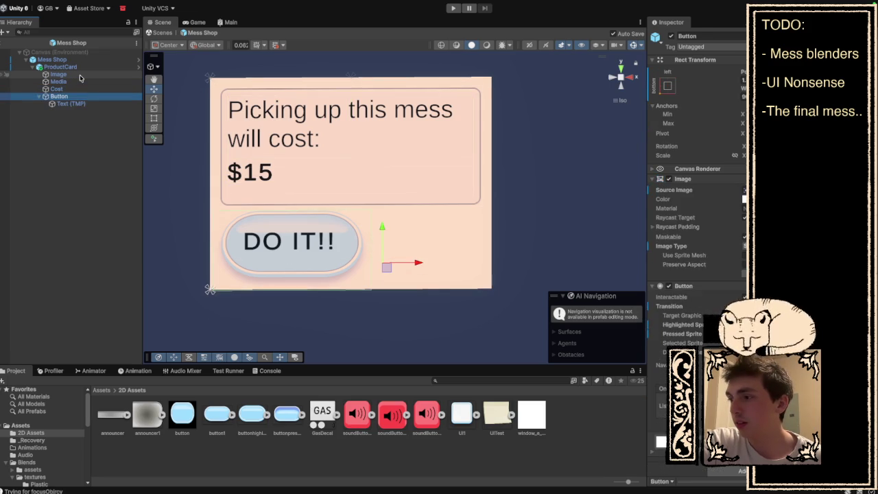
key("Down")
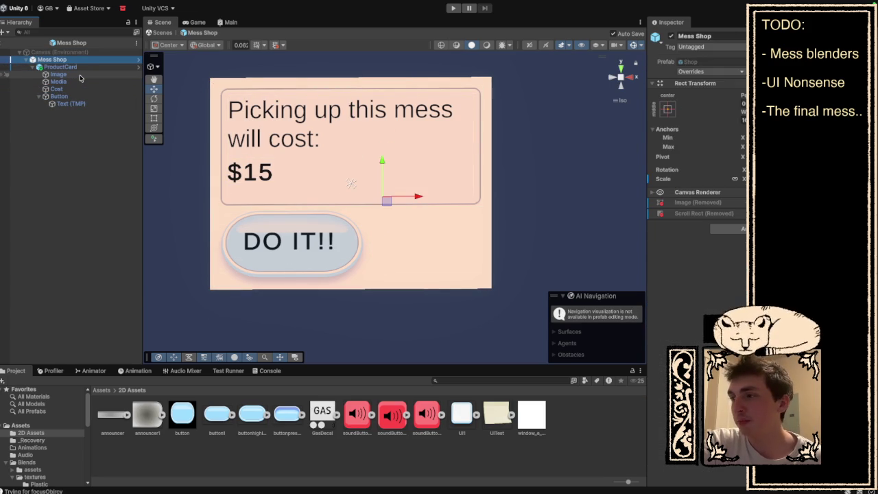
key("Down")
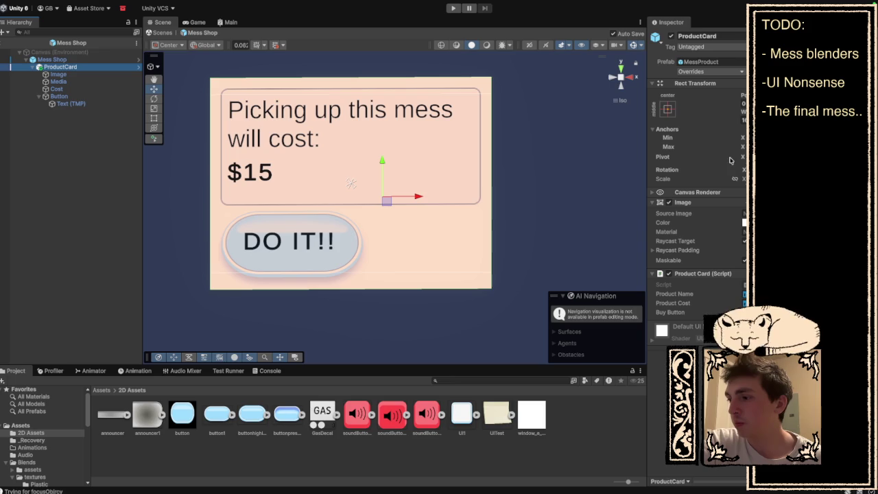
left_click(741, 218)
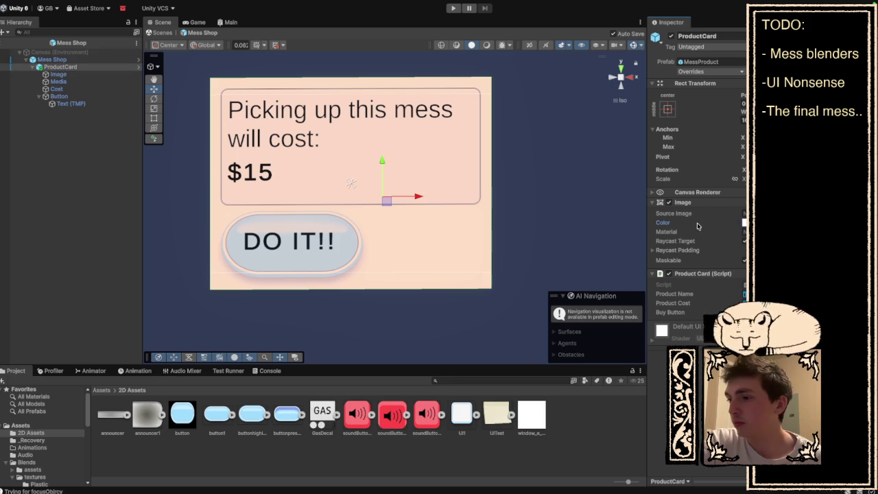
left_click(83, 82)
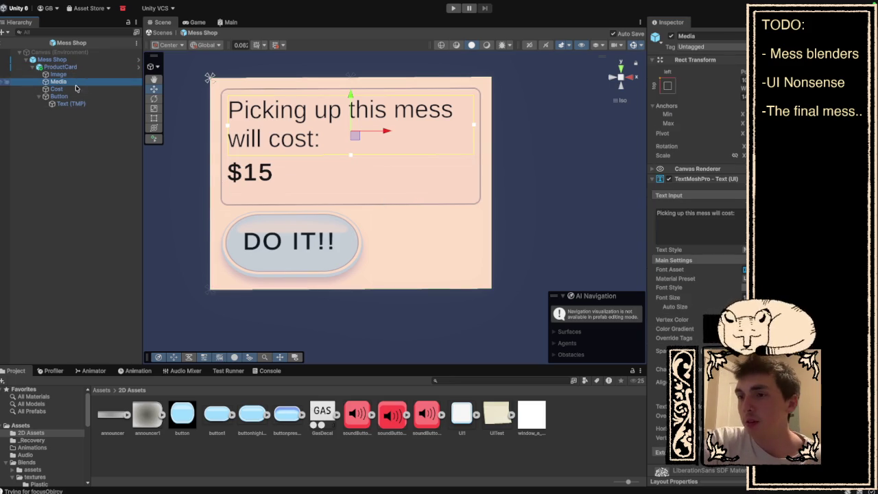
Step: Set the panel Image's Source Image to the rounded UI1 sprite and widen its rect
left_click(71, 75)
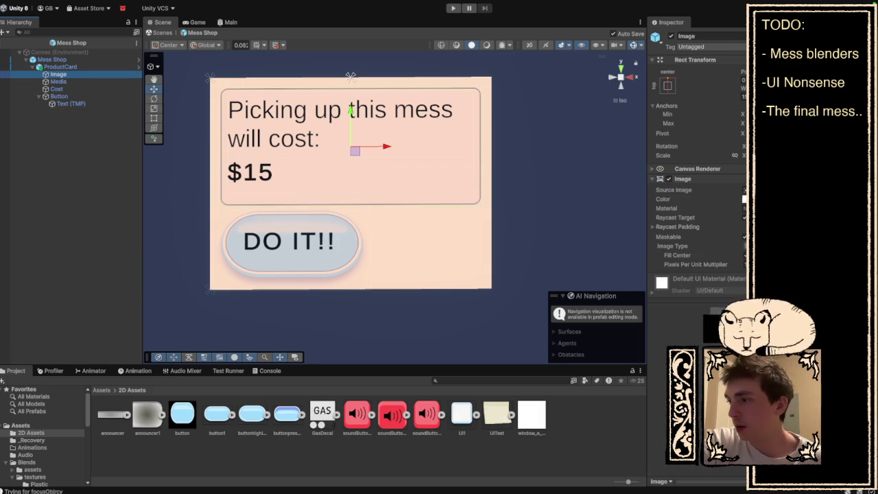
left_click(744, 190)
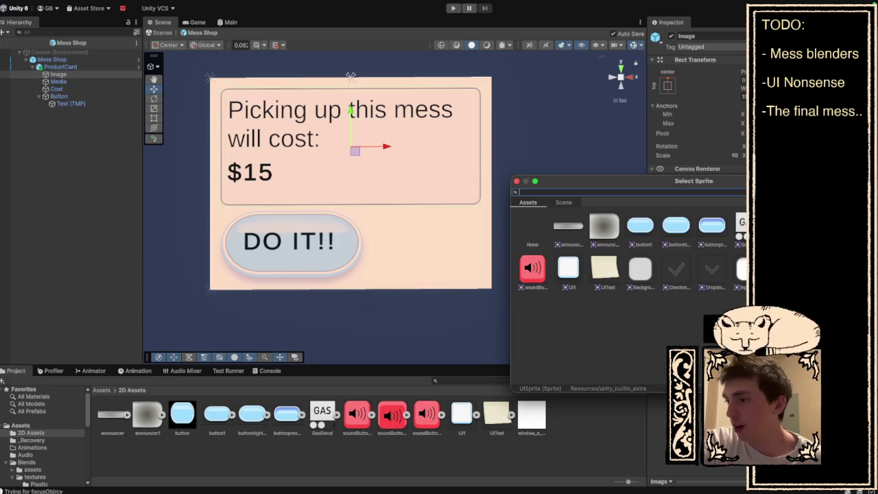
left_click(575, 269)
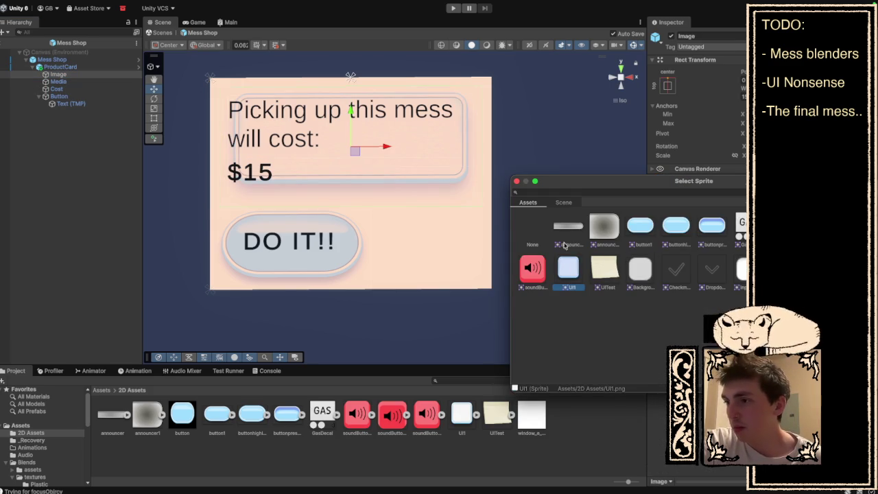
left_click(517, 181)
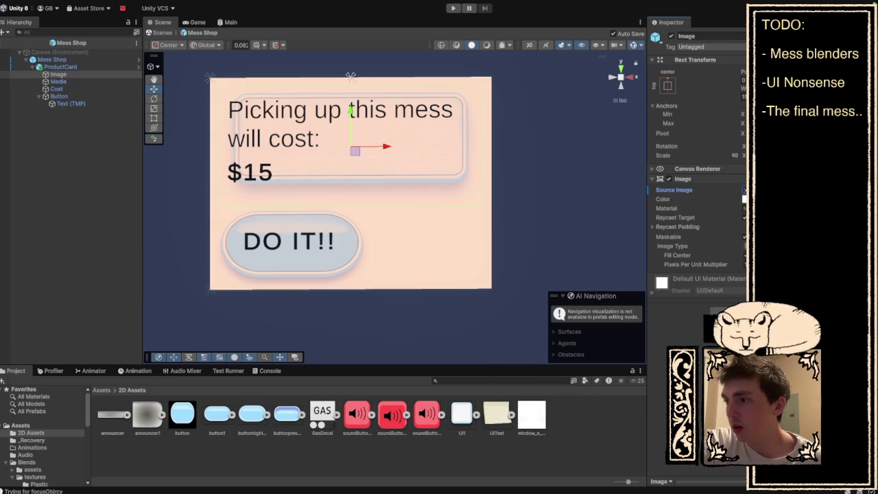
left_click_drag(755, 88, 823, 89)
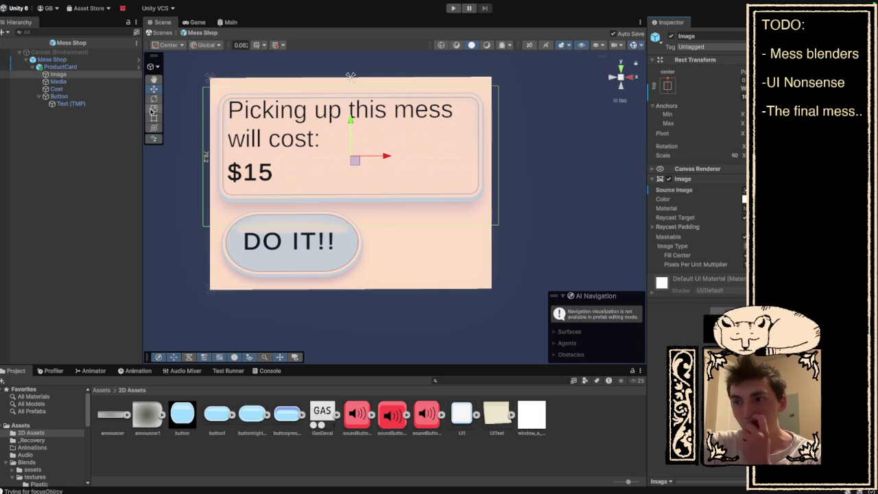
Step: Nudge the 'Picking up this mess will cost:' Media text slightly lower
left_click(96, 81)
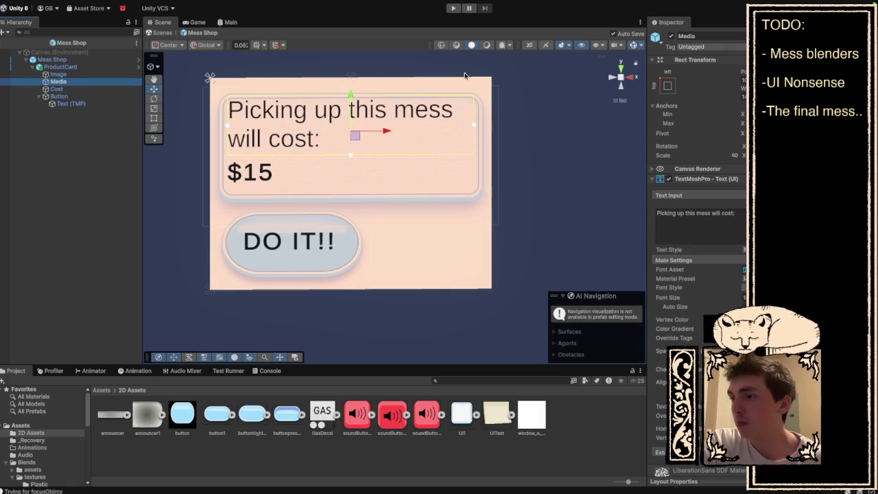
left_click_drag(350, 96, 350, 99)
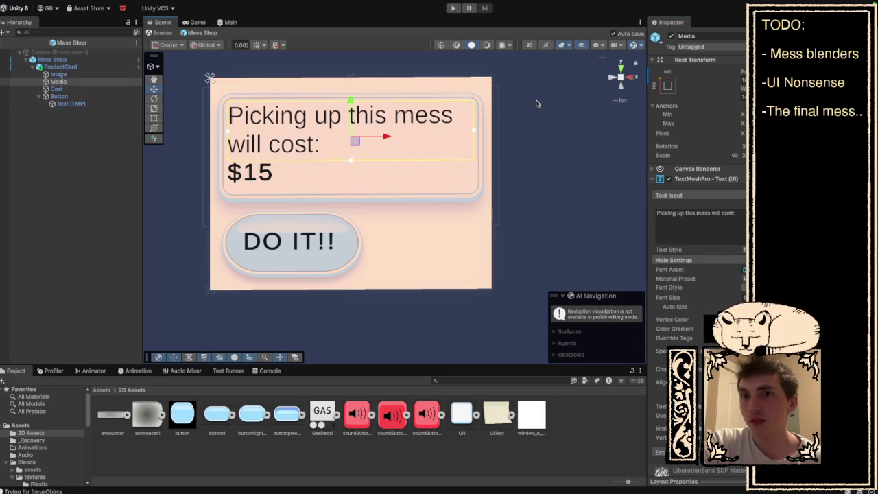
left_click(509, 114)
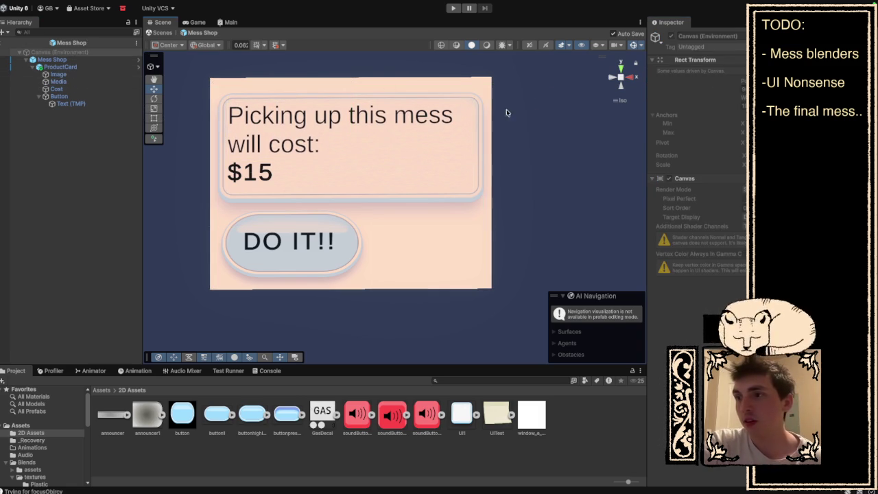
Step: Click through the Button, Media, panel Image and ProductCard objects to check them
left_click(72, 99)
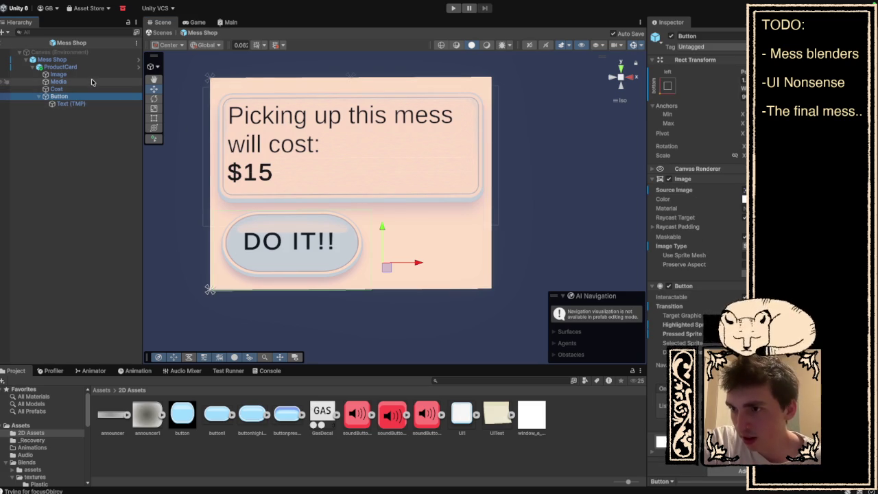
left_click(92, 82)
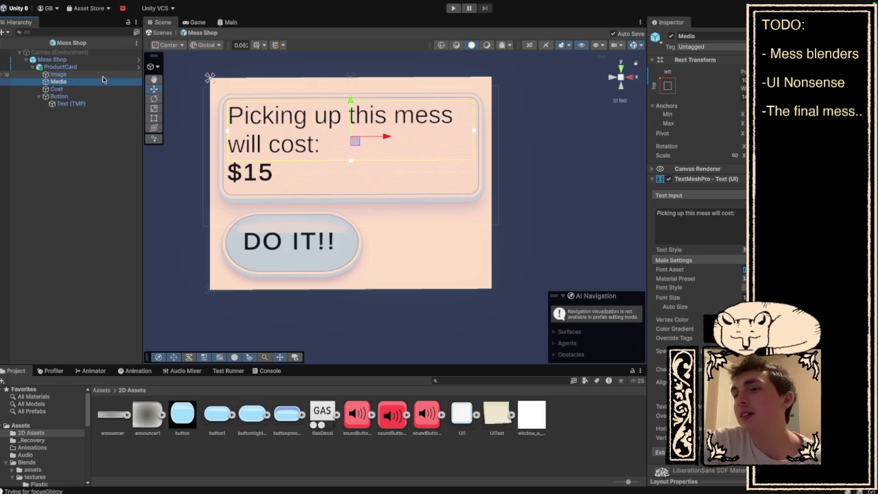
left_click(103, 75)
left_click(385, 288)
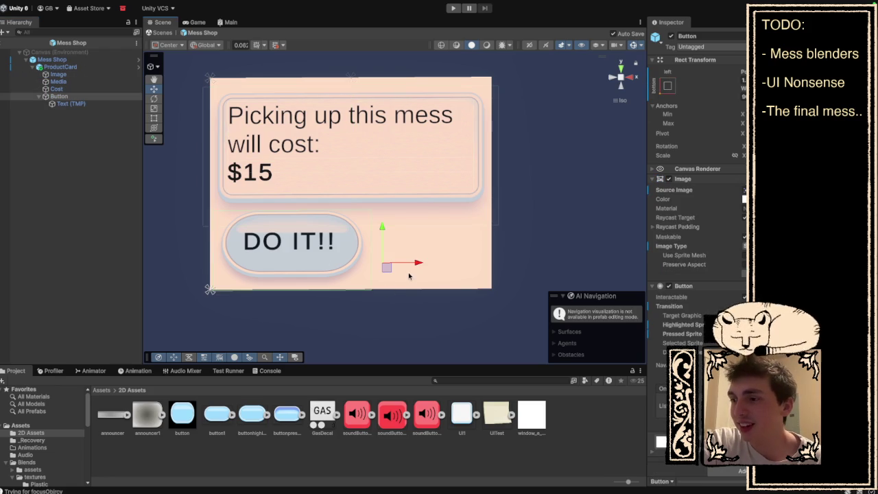
left_click(477, 279)
left_click(477, 279)
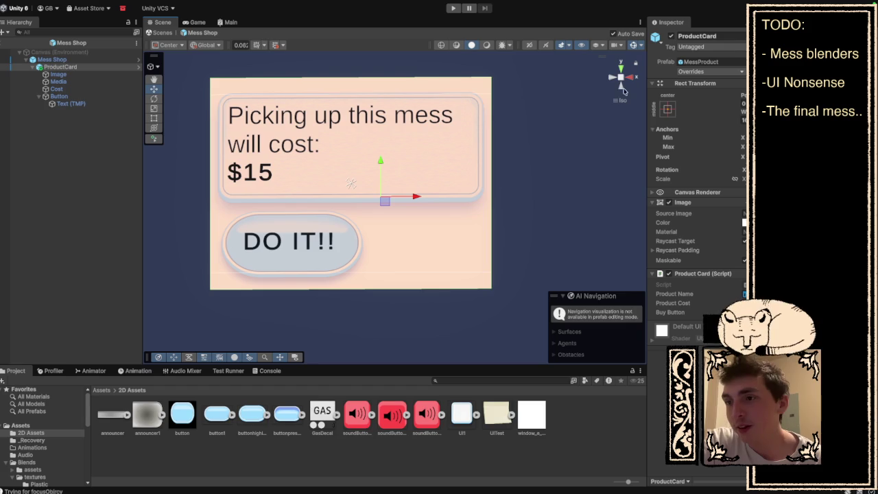
Step: Set the ProductCard's Source Image to the rounded UI1 sprite
left_click(744, 214)
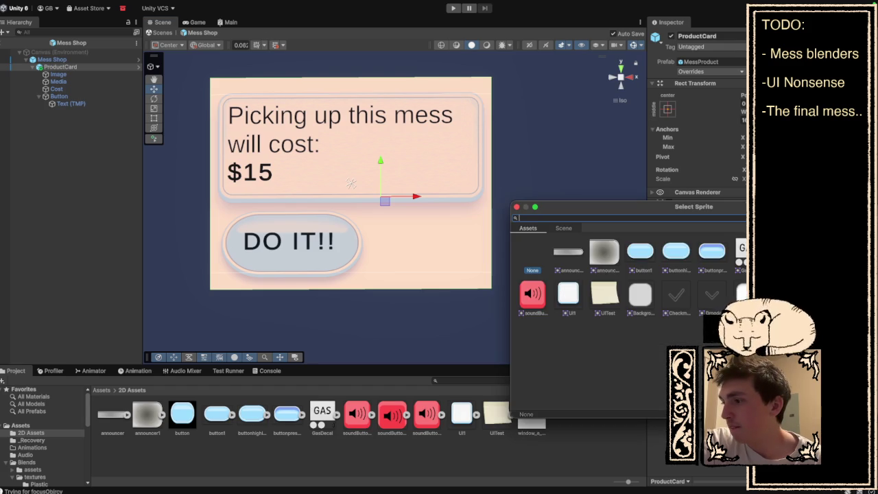
left_click(570, 296)
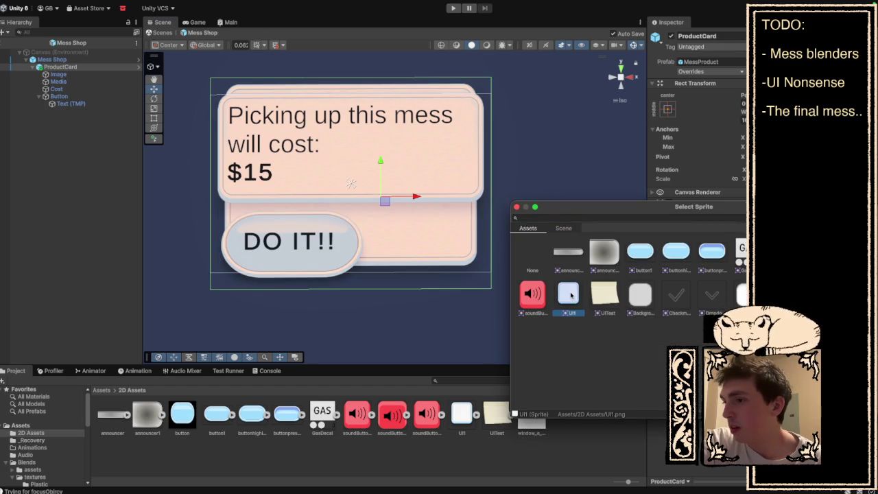
left_click(516, 206)
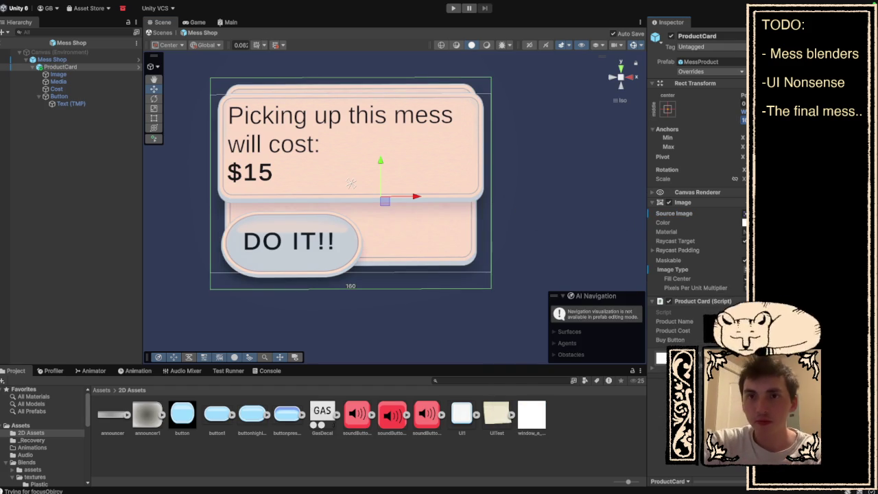
Step: Enter new Width and Height values in the Rect Transform, making the card 180 units tall
type("200")
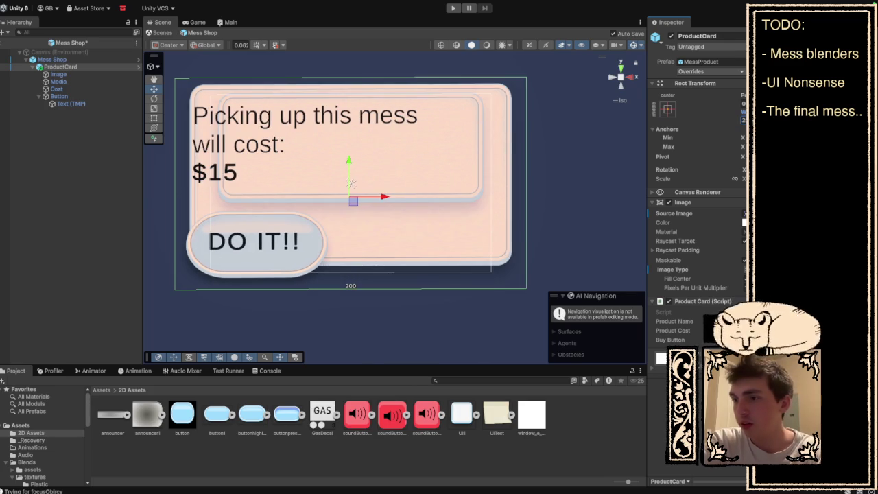
type("30")
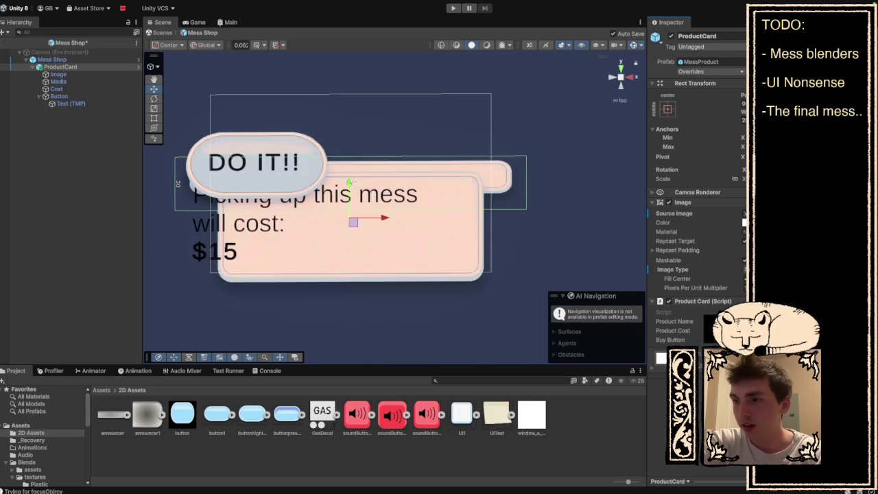
key("BackSpace")
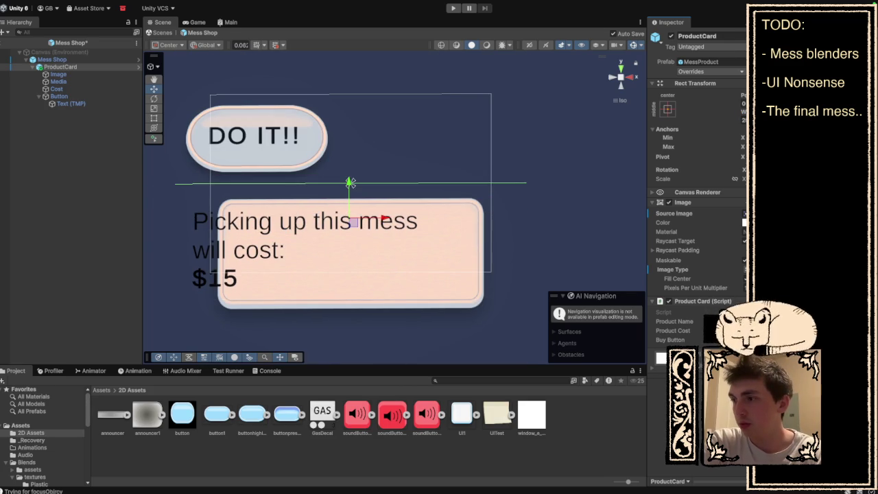
type("200")
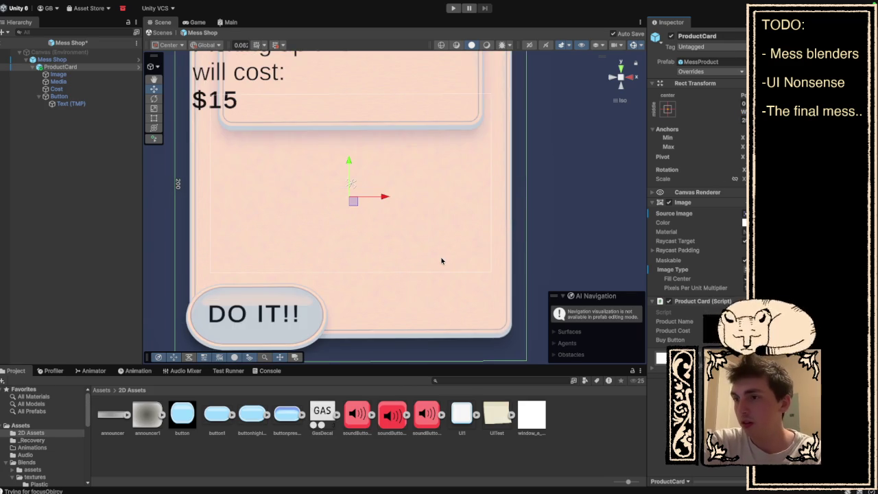
scroll(442, 261, "down", 3)
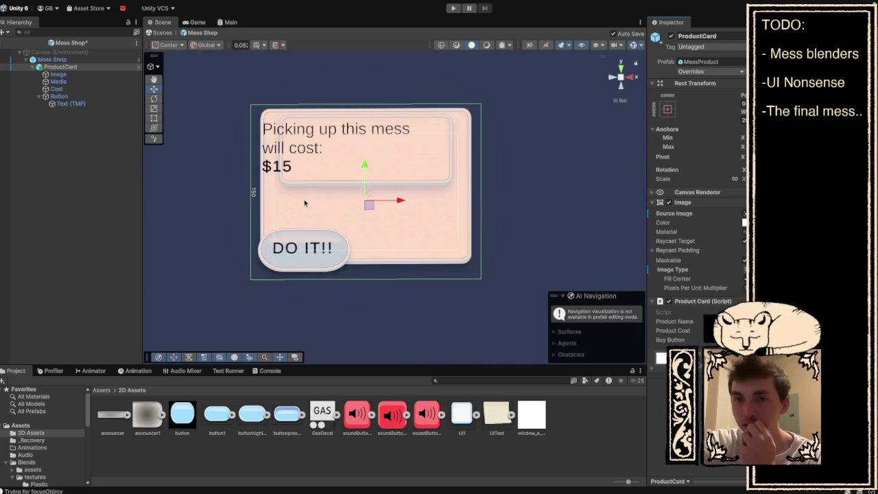
Step: Shift the Media and Cost text objects right so they sit inside the panel
left_click(76, 81)
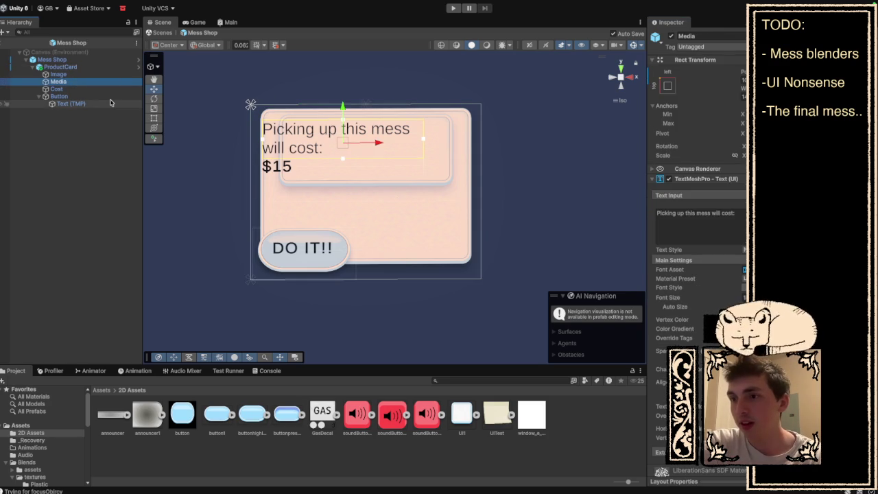
left_click(95, 89, "shift")
left_click_drag(385, 149, 403, 150)
Step: Save the scene and run the game to test the card
key("ctrl+s")
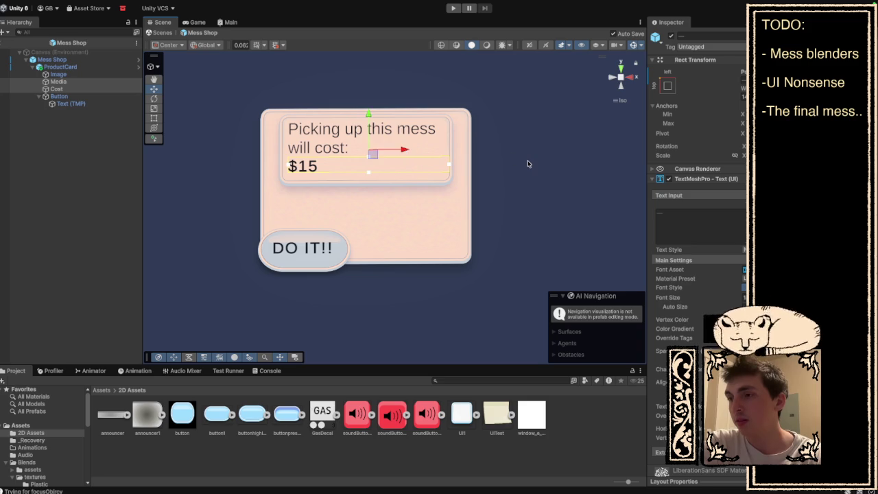
left_click(524, 162)
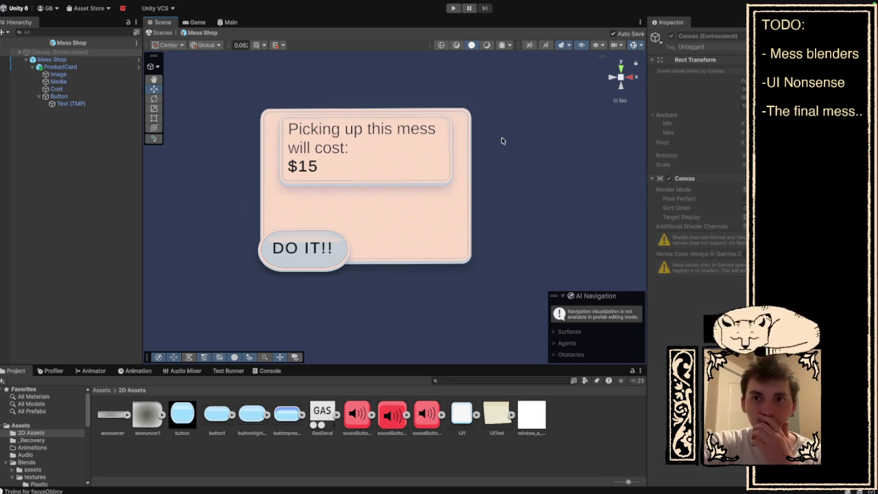
key("ctrl+p")
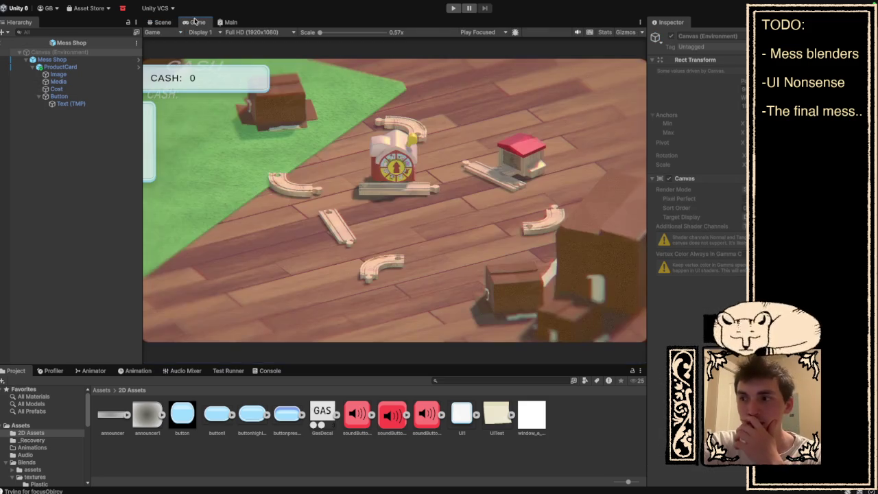
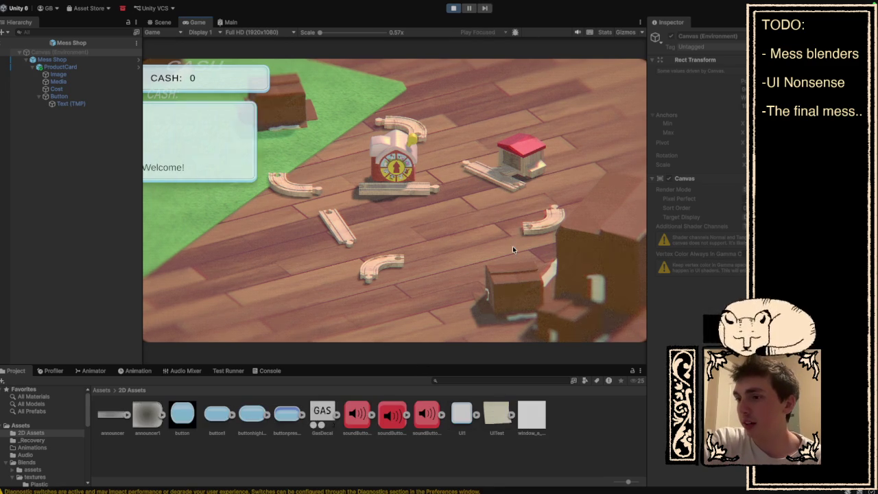
Step: Open and close the cleanup popups for the box mess ($5) and another mess ($20)
left_click_drag(512, 245, 461, 248)
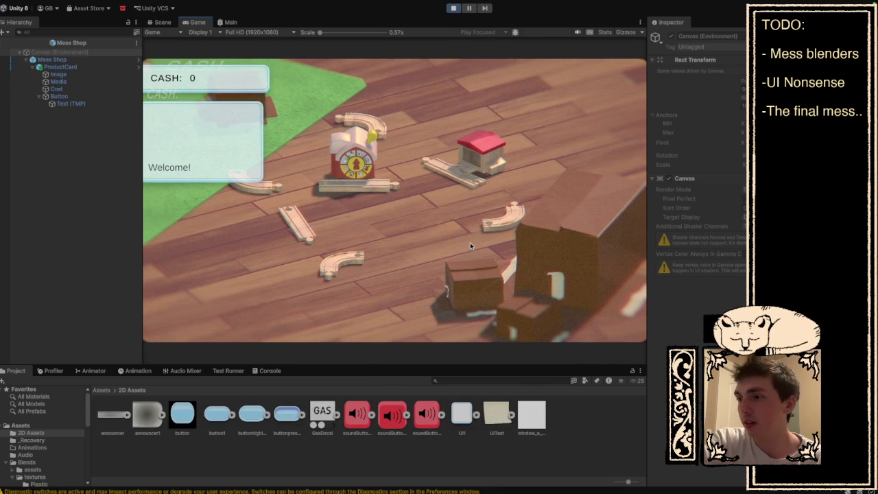
left_click(470, 245)
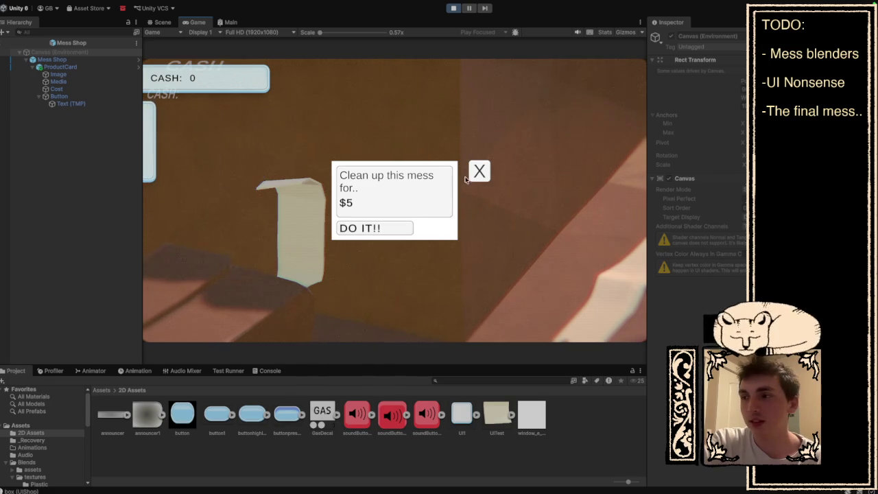
left_click(479, 172)
left_click(403, 288)
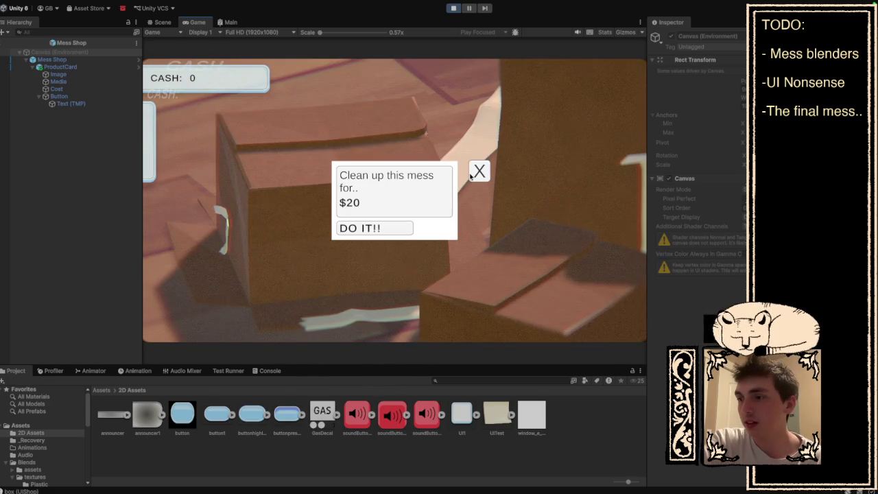
left_click(479, 172)
Step: Stop play mode and collapse ProductCard's children in the Hierarchy
left_click(455, 12)
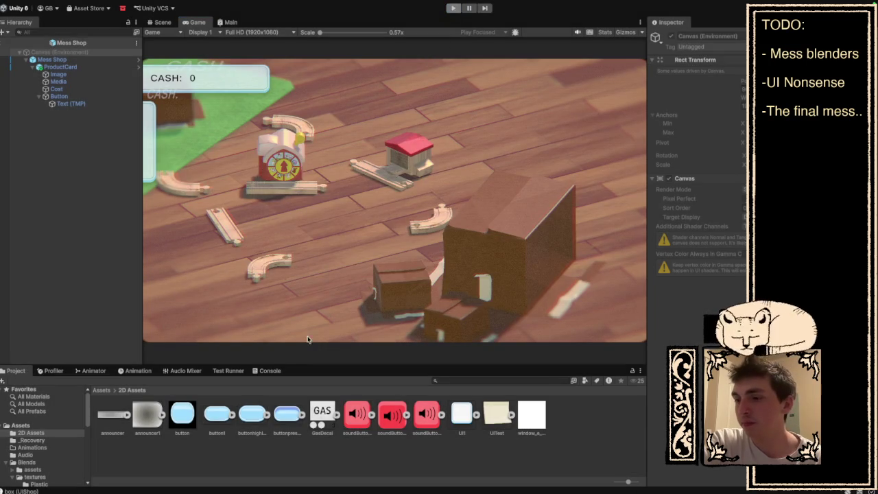
scroll(39, 444, "down", 3)
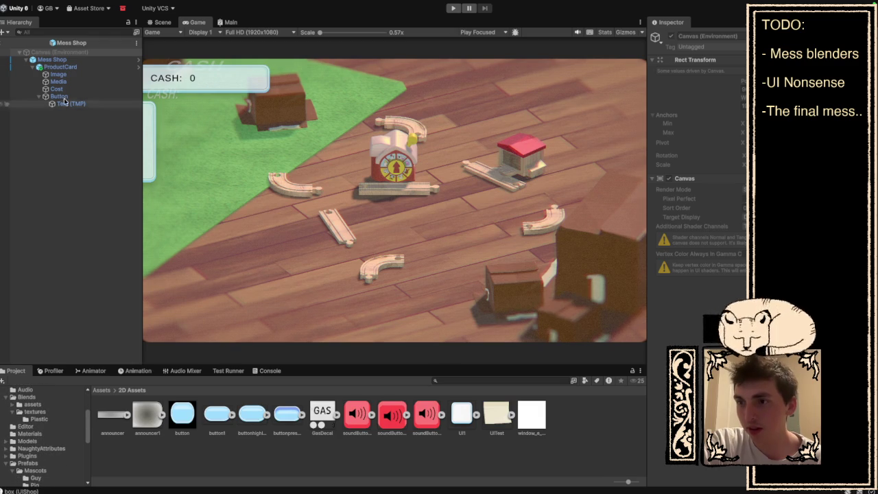
left_click(33, 67)
Step: Apply all of Mess Shop's overrides to the Shop prefab and confirm none remain
left_click(32, 68)
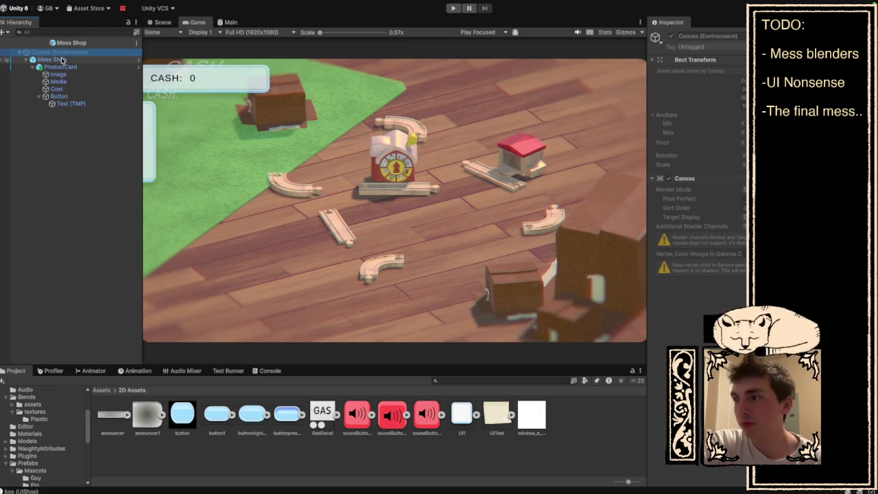
left_click(61, 59)
left_click(712, 71)
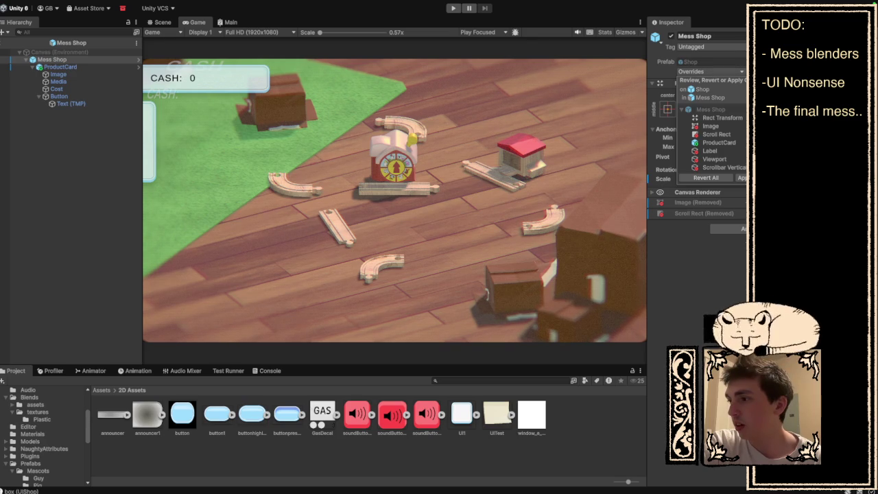
left_click(743, 178)
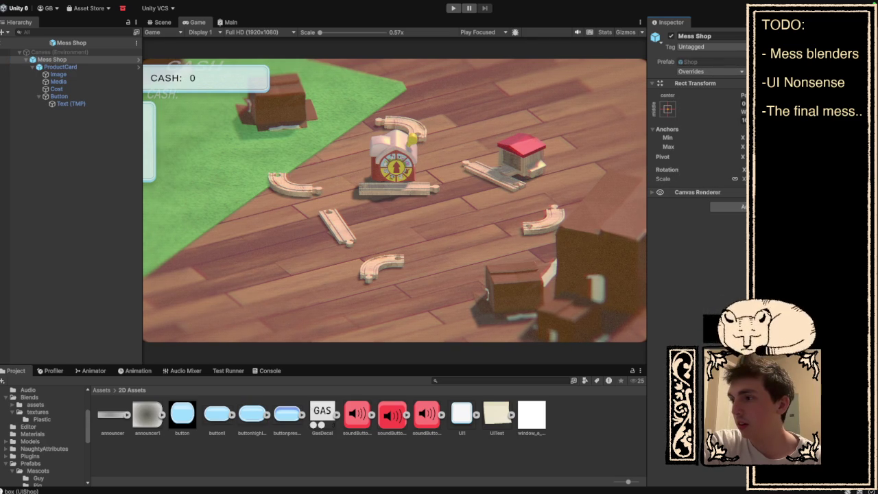
left_click(713, 72)
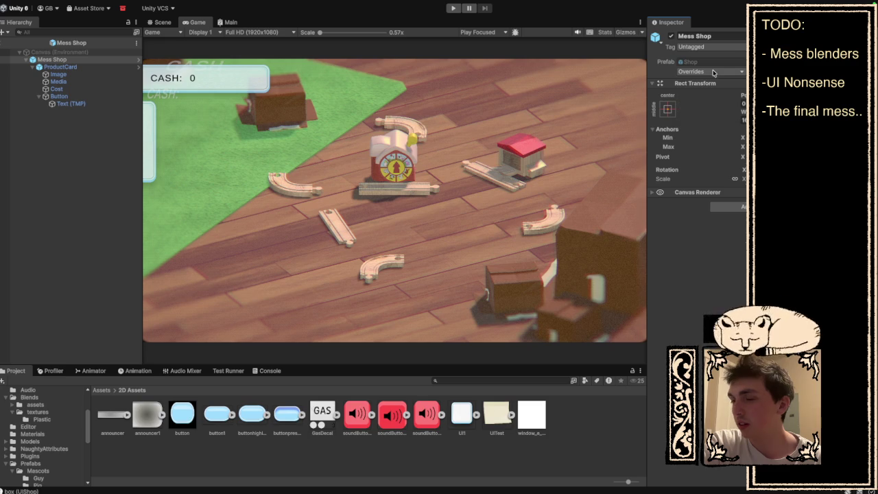
Step: Show the Prefabs folder and open the Shop prefab for editing
scroll(49, 464, "down", 3)
scroll(49, 465, "down", 5)
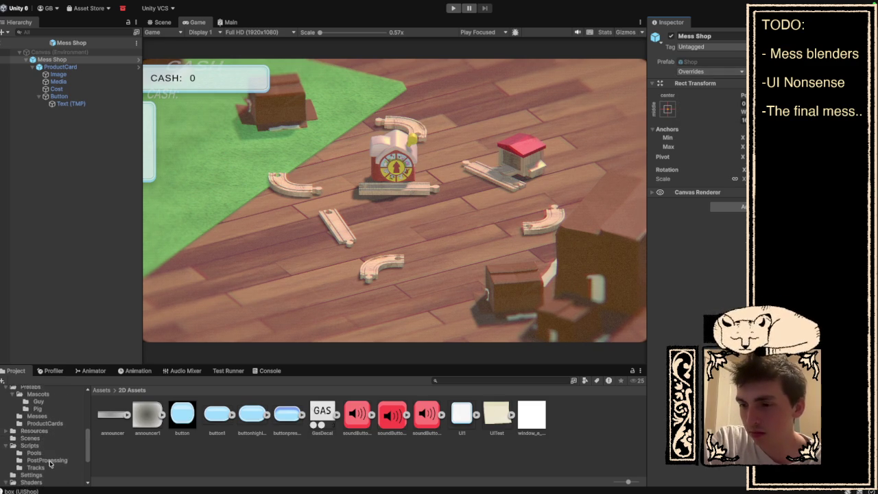
scroll(53, 451, "up", 5)
scroll(54, 451, "up", 1)
left_click(42, 444)
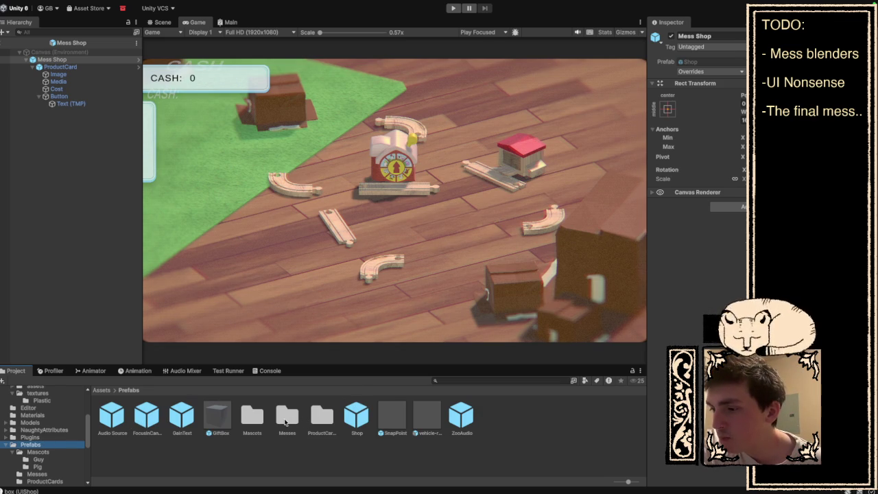
double_click(358, 417)
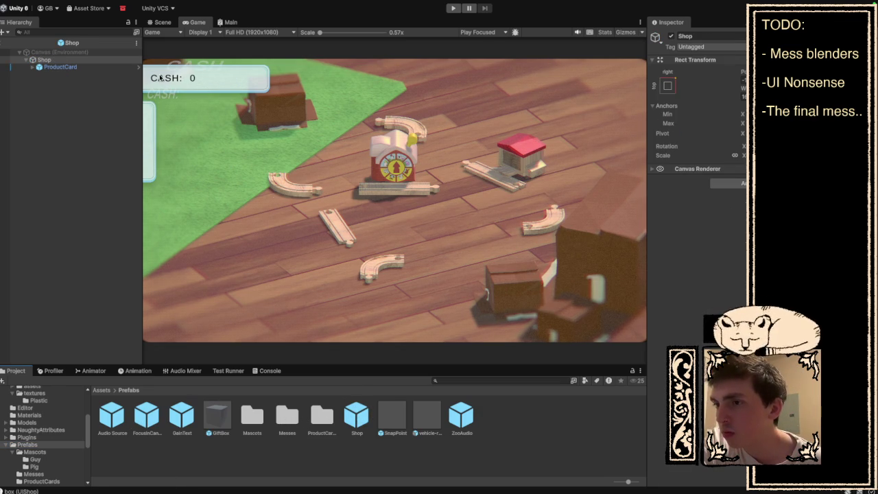
Step: Expand the Shop prefab's ProductCard in Scene view and change the three button textures' Texture Type
left_click(36, 69)
left_click(32, 67)
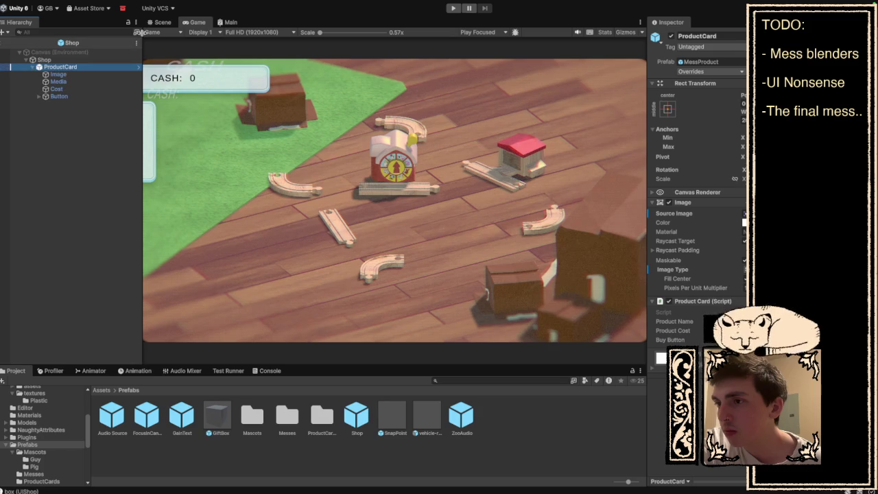
left_click(162, 23)
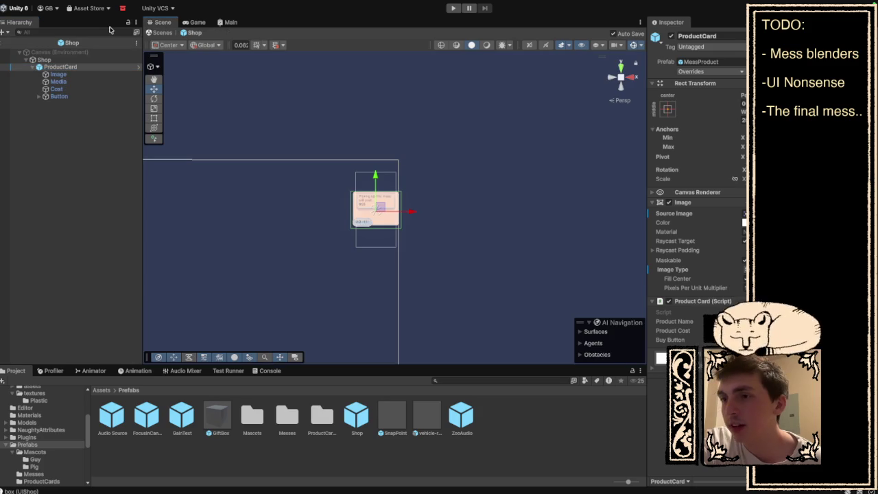
key("ctrl+z")
key("ctrl+z")
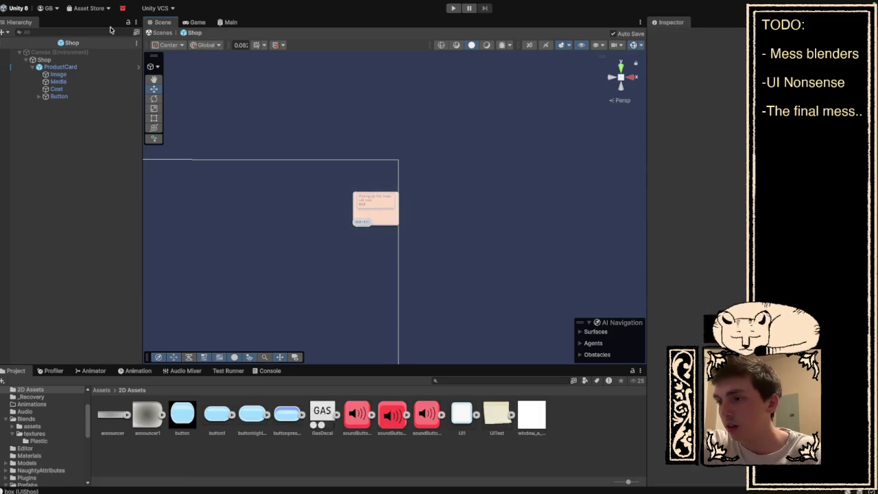
key("ctrl+z")
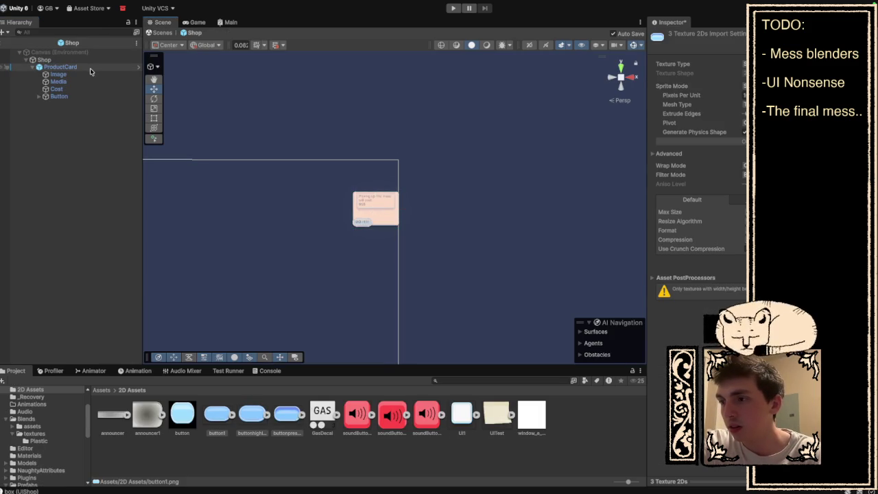
key("ctrl+z")
key("ctrl+z")
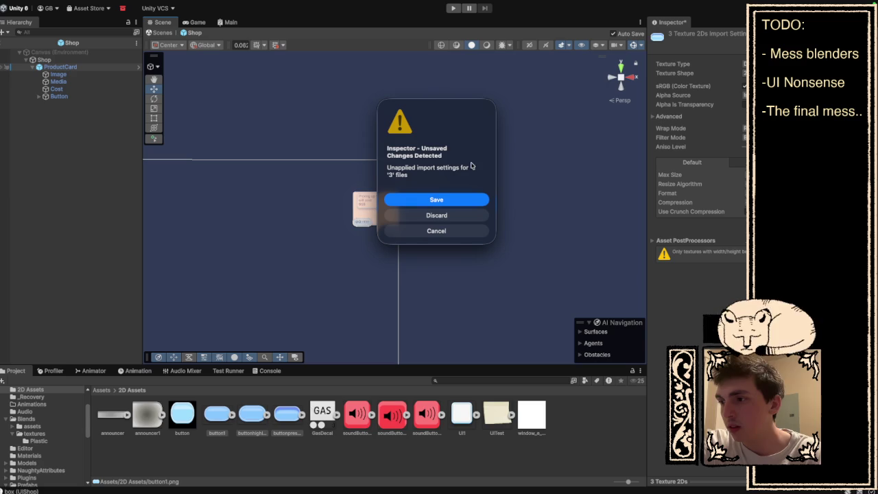
Step: Leave the Shop prefab for SampleScene, saving the pending texture import settings
left_click(437, 231)
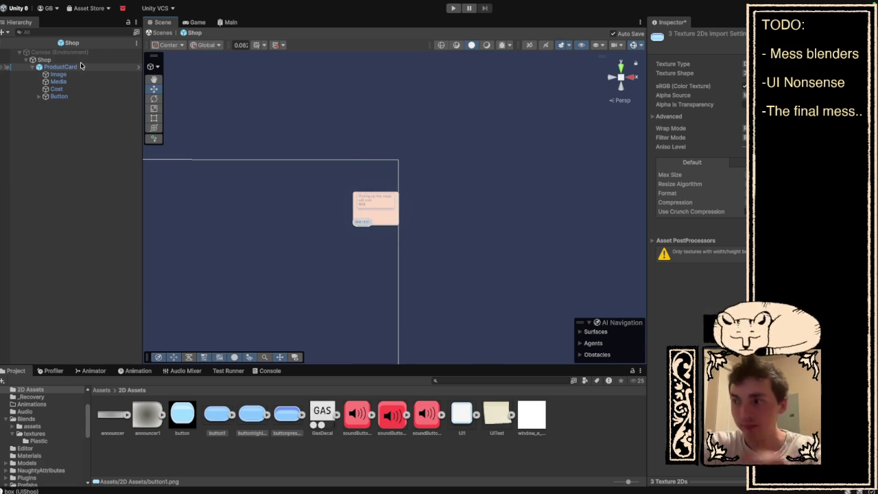
left_click(48, 456)
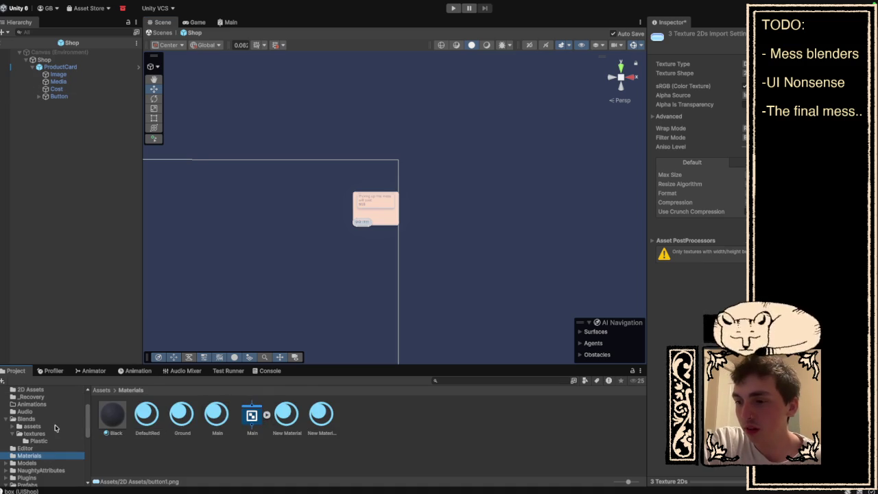
left_click(4, 55)
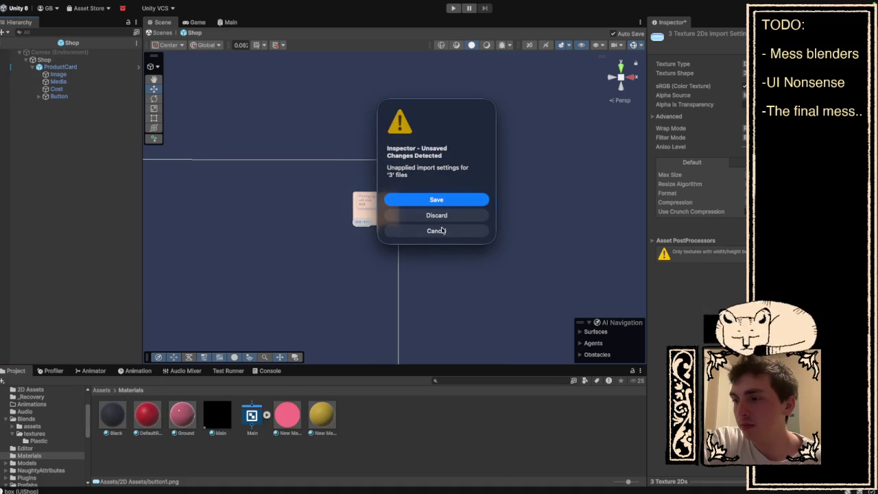
left_click(444, 200)
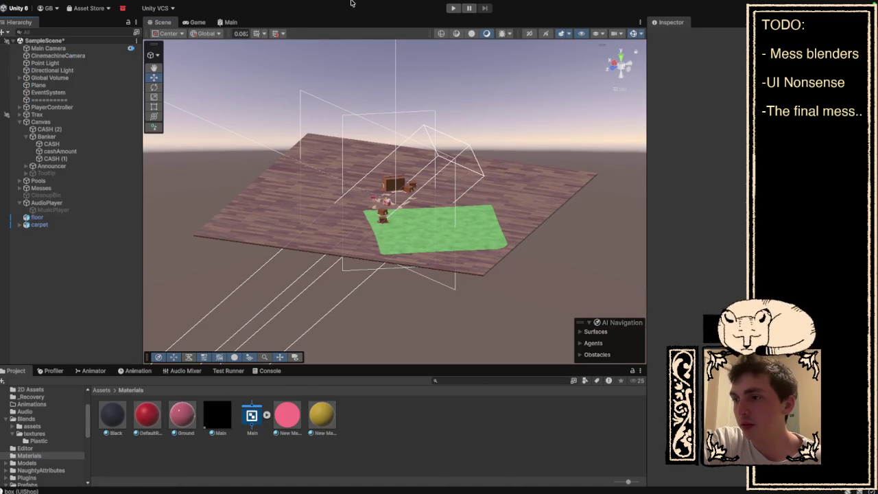
Step: Switch to Game view and expand Messes and Mess (Pit Stop) in the Hierarchy
left_click(198, 24)
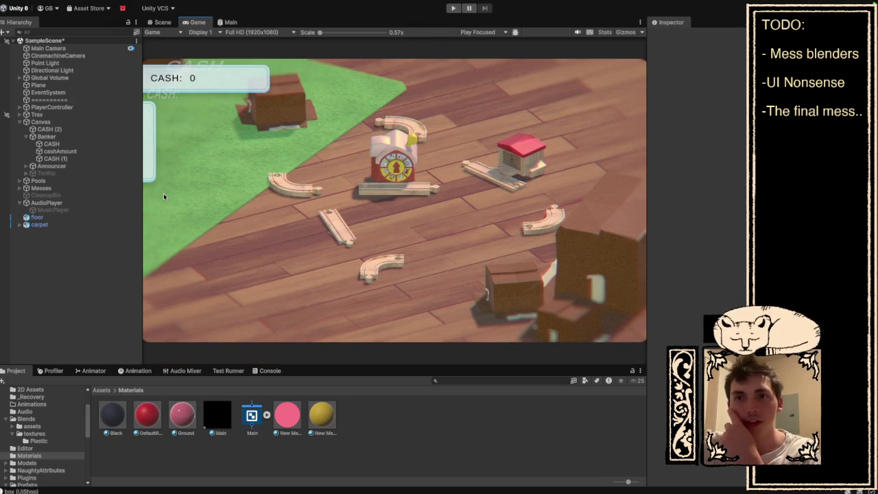
left_click(20, 188)
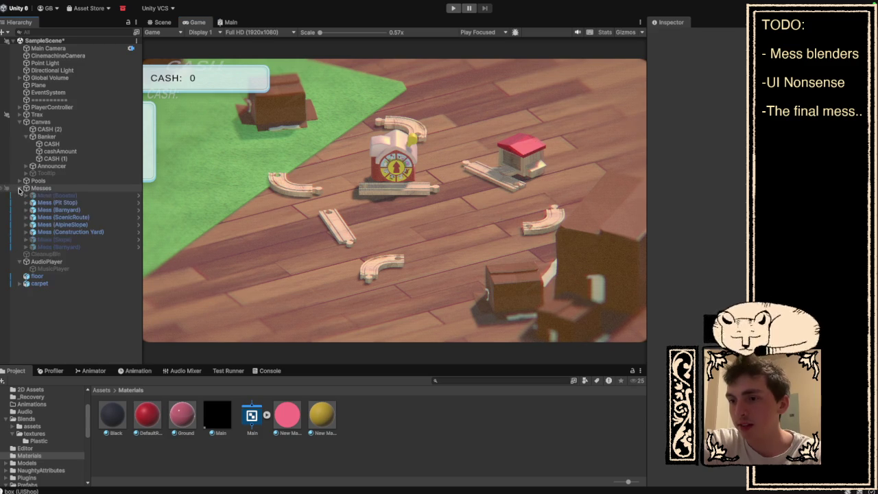
left_click(25, 204)
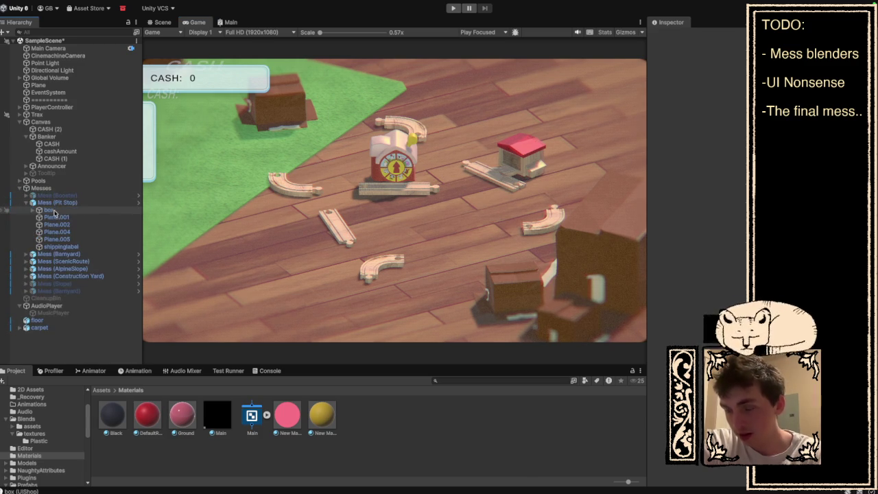
Step: Browse the Blends folder and inspect the box model's import settings
left_click(42, 449)
left_click(28, 419)
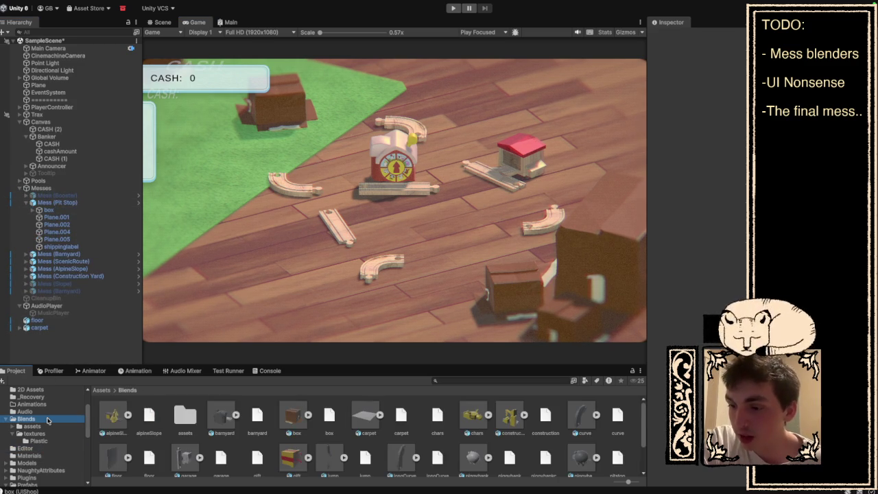
scroll(47, 421, "down", 3)
left_click(293, 417)
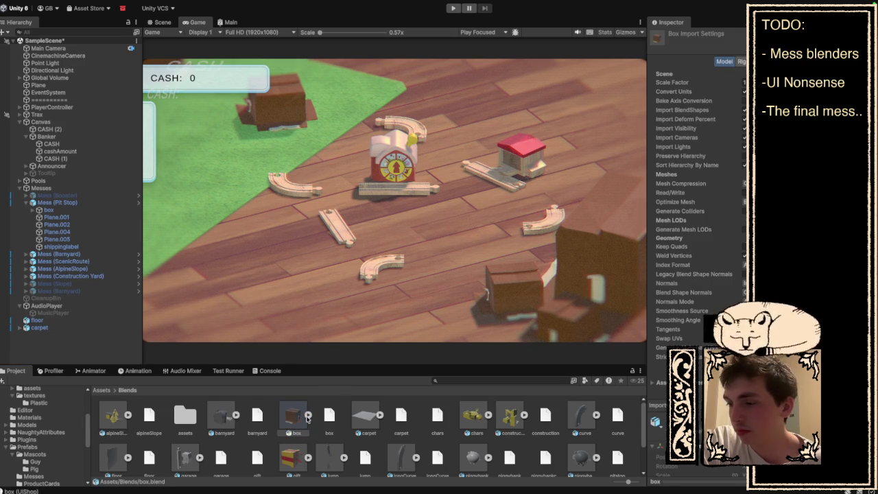
scroll(306, 416, "down", 3)
scroll(15, 435, "down", 5)
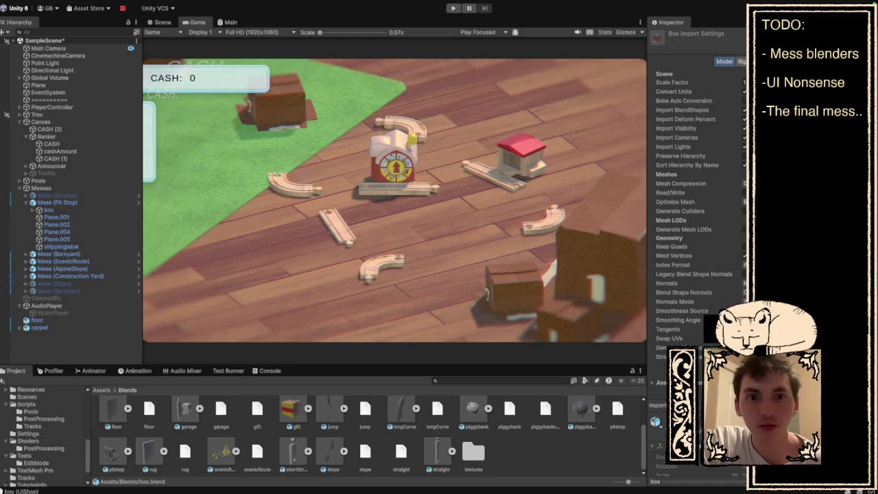
scroll(72, 452, "down", 3)
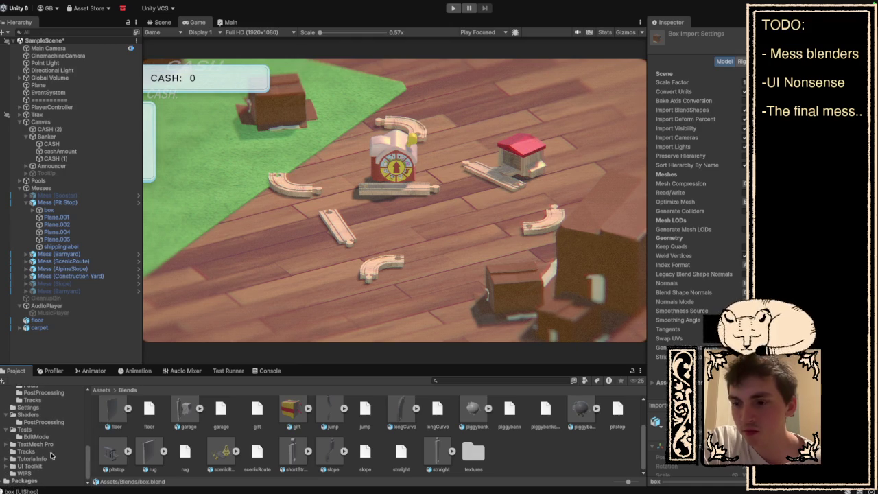
scroll(53, 438, "up", 3)
scroll(51, 438, "up", 3)
Step: Go through Prefabs and Mascots, then open the Messes folder
left_click(42, 401)
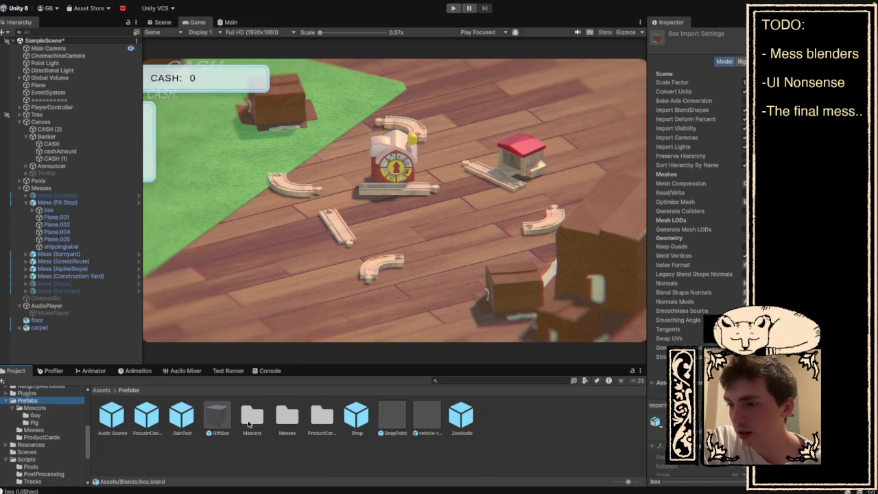
double_click(249, 418)
left_click(38, 402)
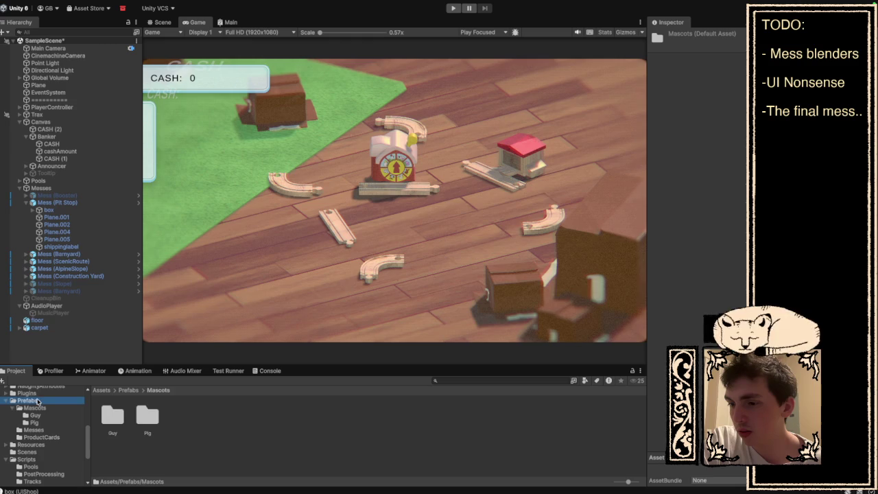
left_click(51, 429)
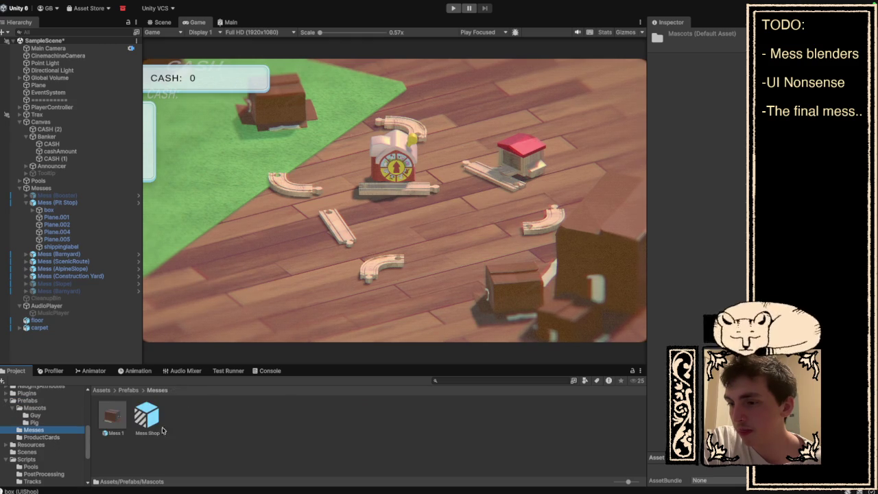
Step: Open Mess 1, activate its FocusInCanvas popup, and frame it in Scene view
double_click(115, 417)
left_click(33, 66)
left_click(57, 68)
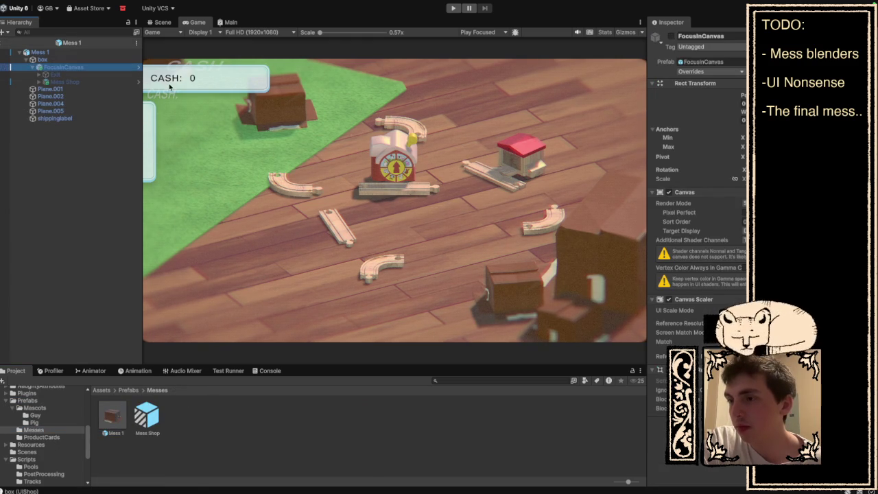
left_click(163, 22)
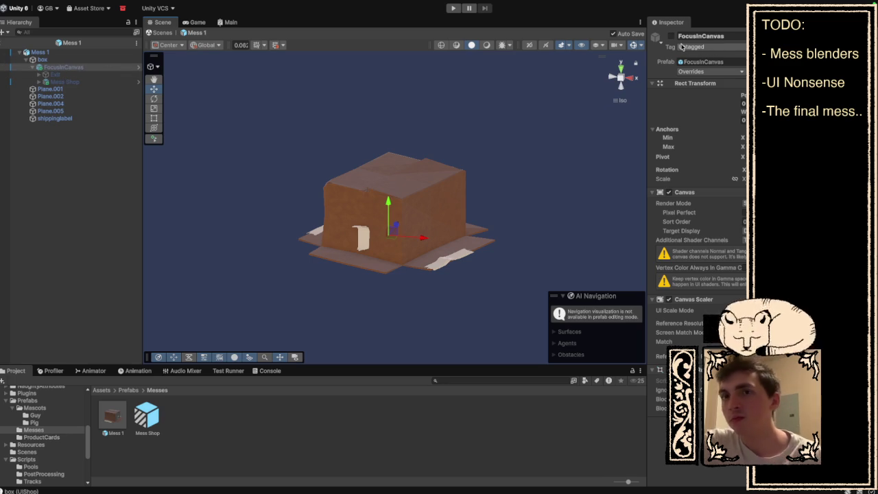
left_click(671, 36)
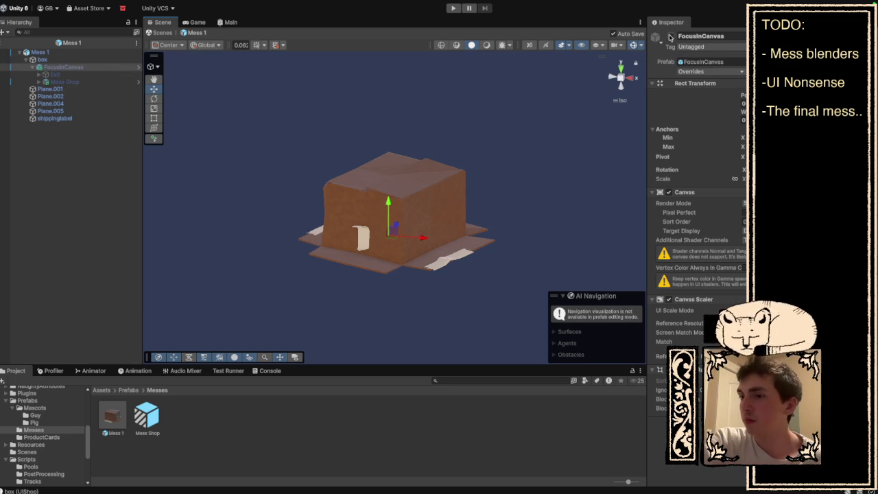
double_click(93, 69)
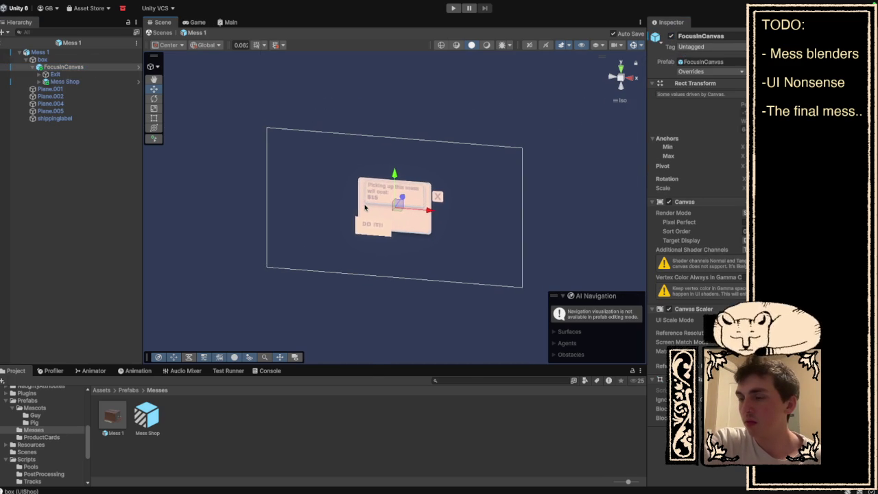
Step: Turn and zoom the Scene view to face the $15 popup straight on
right_click(365, 208)
left_click(342, 194)
scroll(319, 184, "up", 2)
left_click_drag(319, 184, 356, 80)
scroll(362, 149, "up", 2)
scroll(364, 213, "up", 2)
Step: Select the DO IT!! Button object under the popup's ProductCard
left_click(353, 273)
left_click(353, 274)
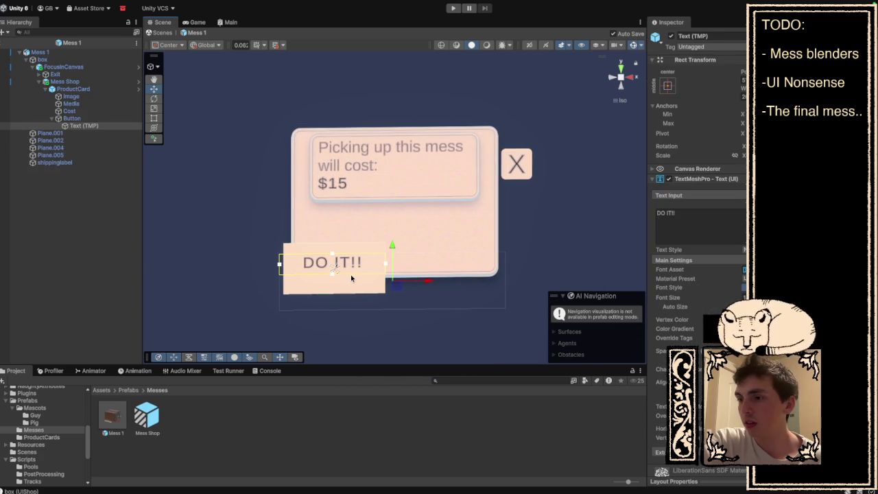
left_click(350, 283)
left_click(349, 284)
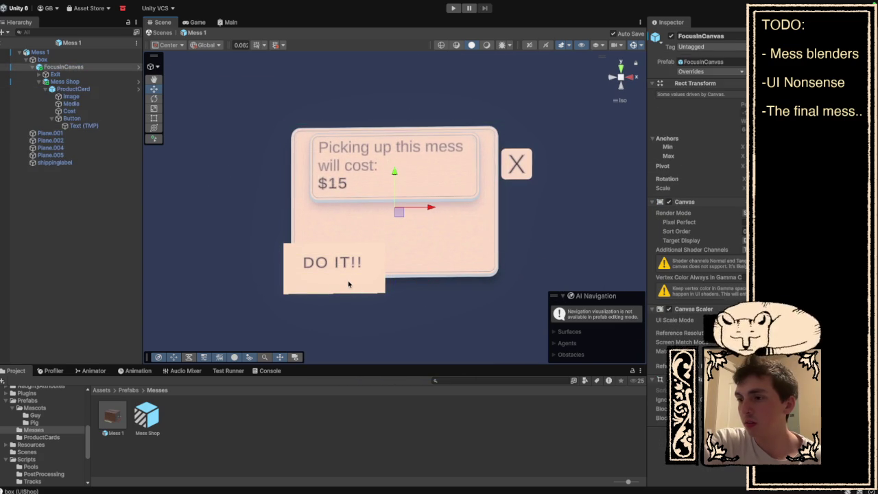
left_click(80, 119)
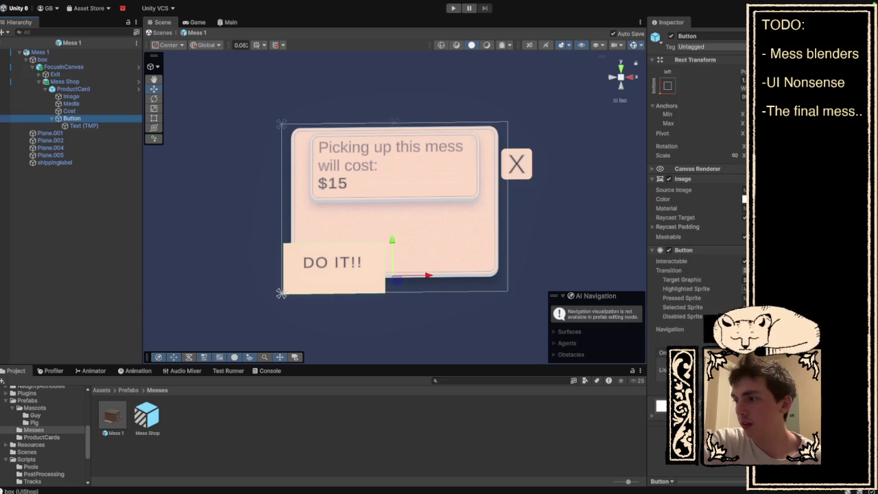
Step: Set the three button textures in 2D Assets to Sprite type and apply
left_click(745, 190)
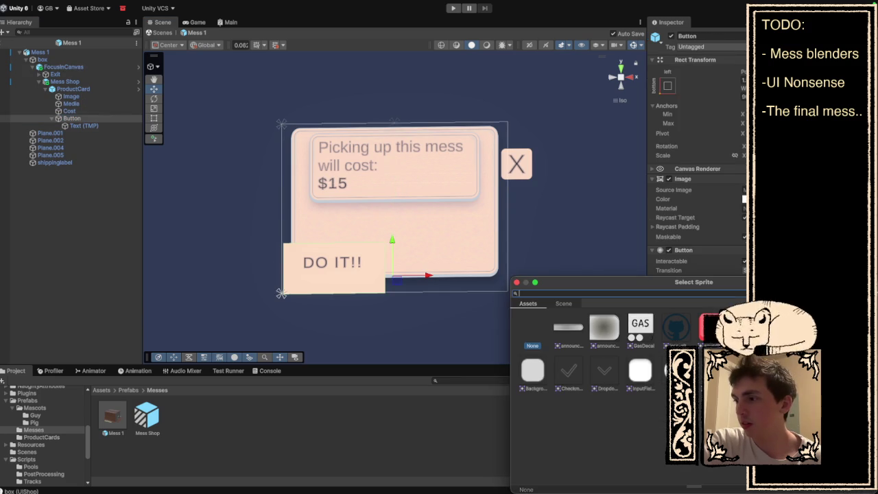
left_click(517, 282)
scroll(69, 432, "up", 5)
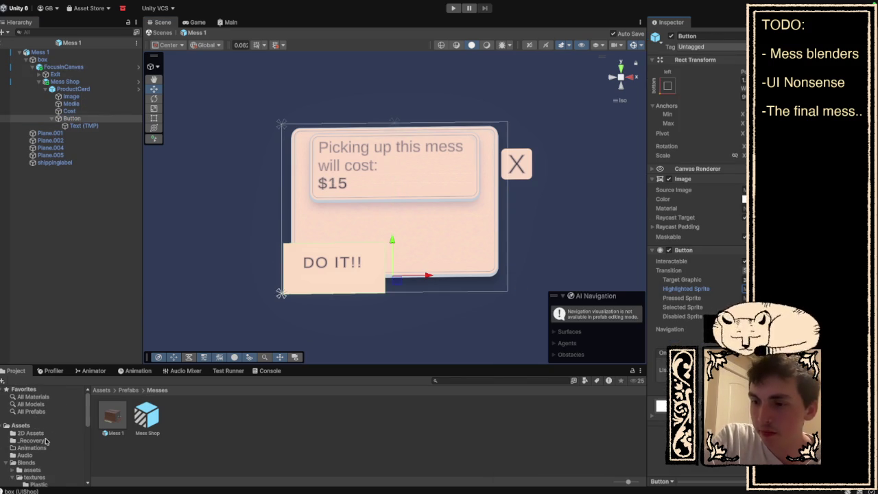
left_click(44, 433)
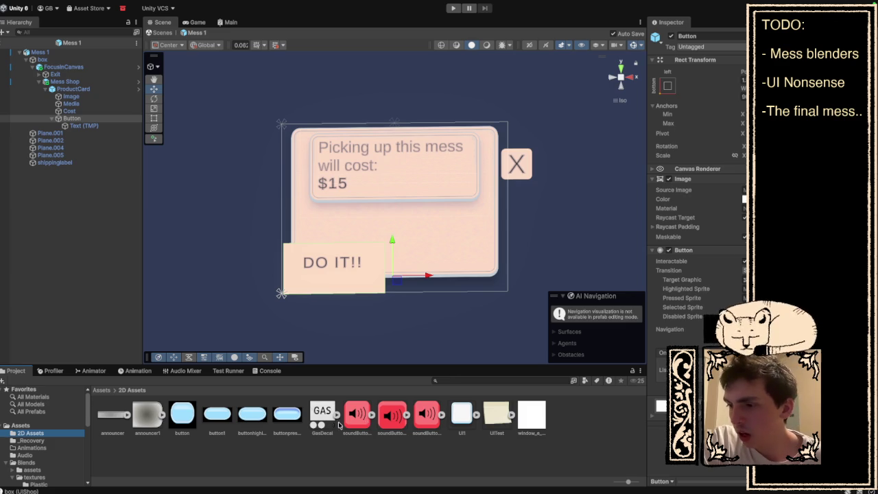
left_click(218, 415)
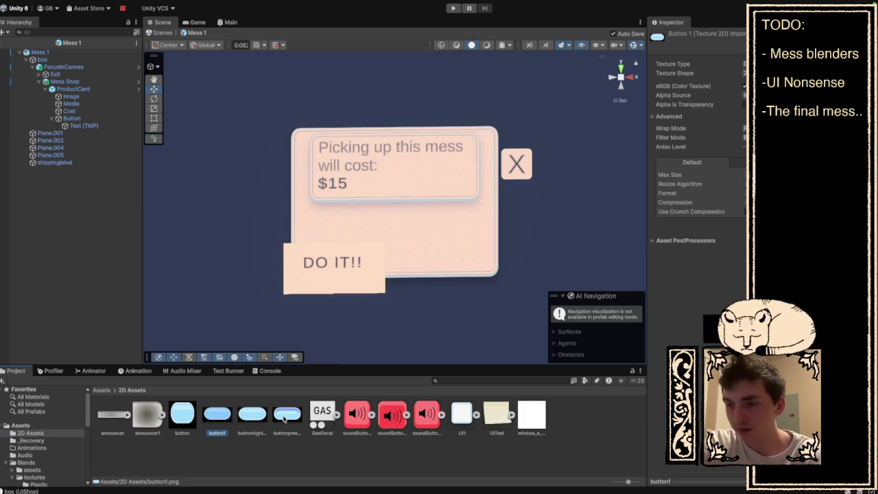
left_click(285, 417, "shift")
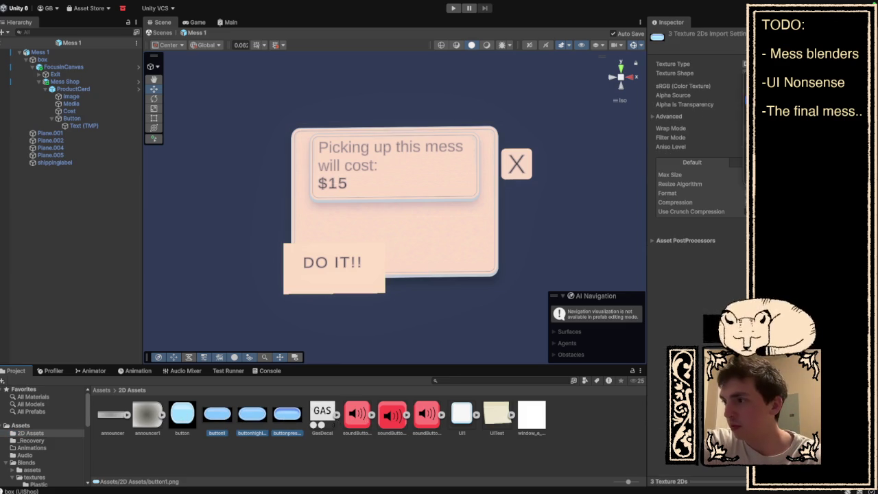
left_click(745, 110)
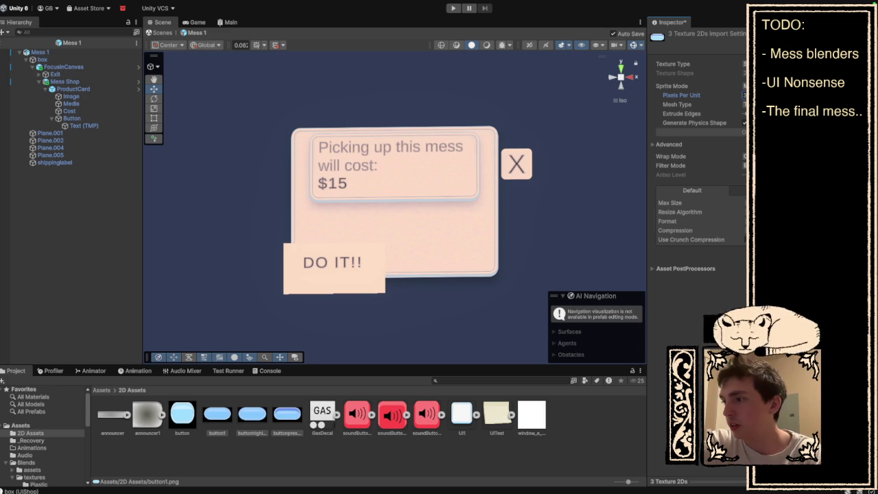
key("Return")
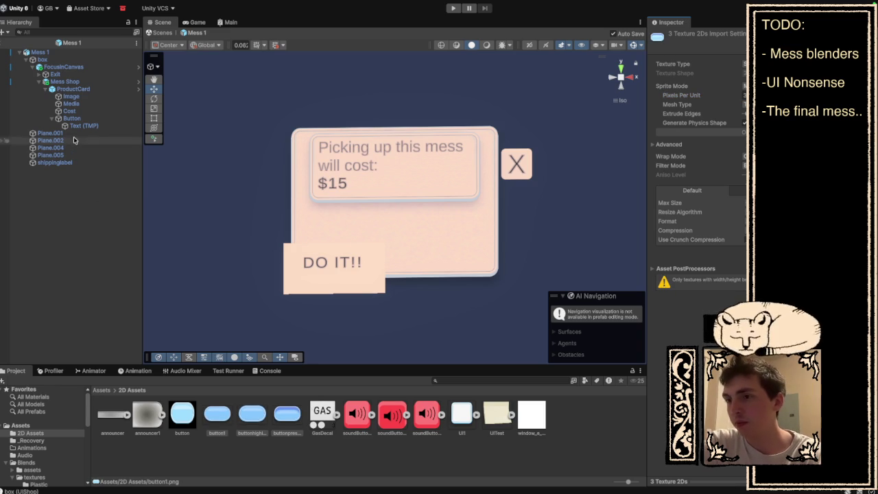
Step: Step through the popup's Image, Exit, Media and Button objects in the Hierarchy
left_click(81, 97)
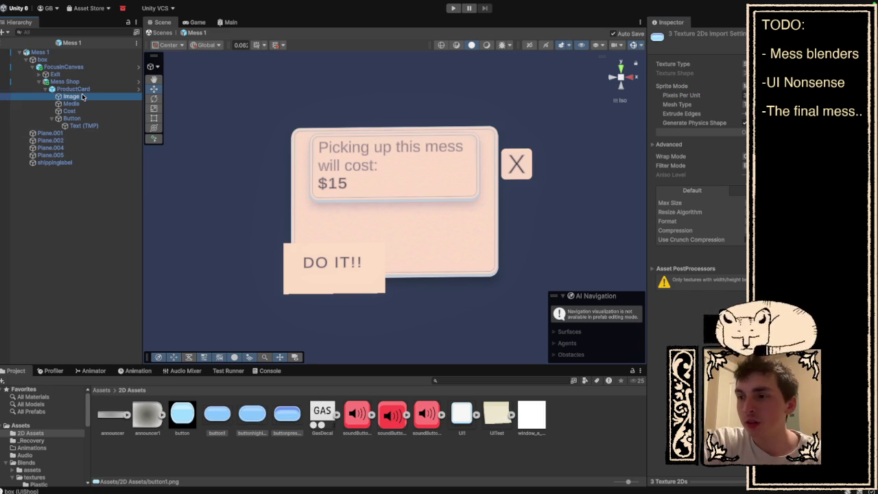
left_click(81, 73)
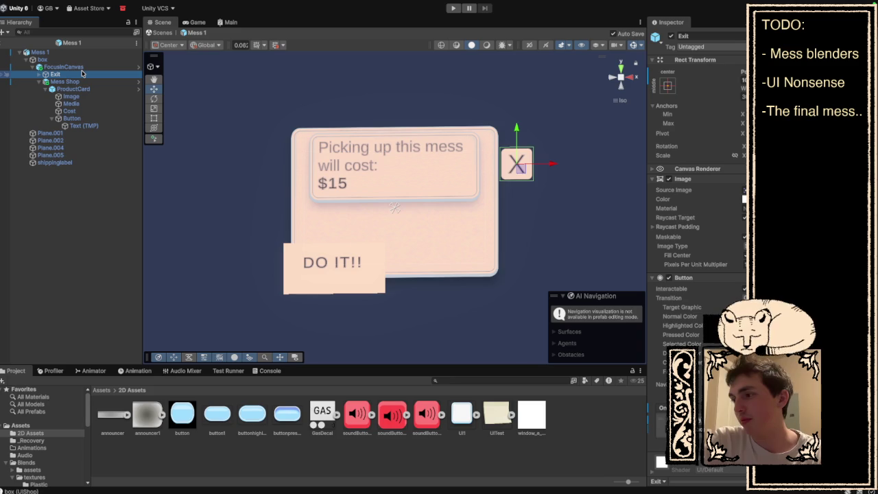
key("Up")
key("Down")
key("Down")
key("Down")
key("Down")
key("Down")
key("Down")
key("Up")
key("Up")
key("Up")
key("Up")
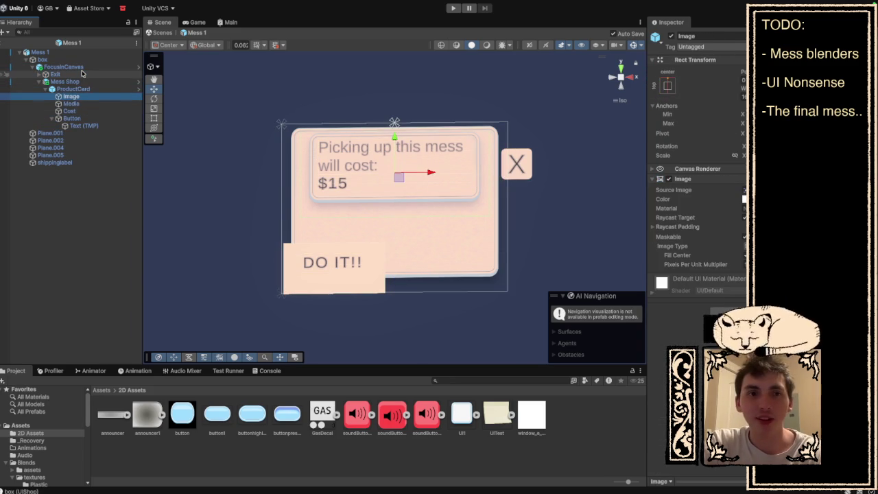
key("Down")
key("Down")
key("Down")
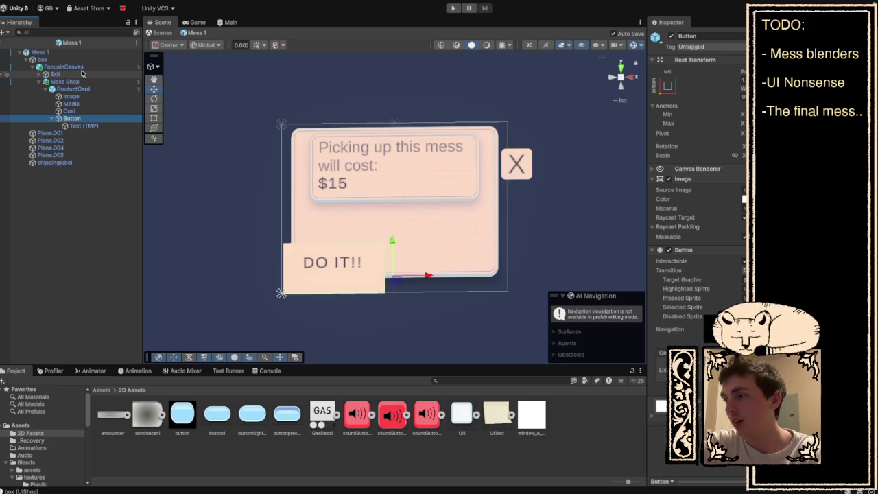
Step: Assign the button1 sprite as the DO IT!! button's Source Image
left_click_drag(217, 415, 339, 327)
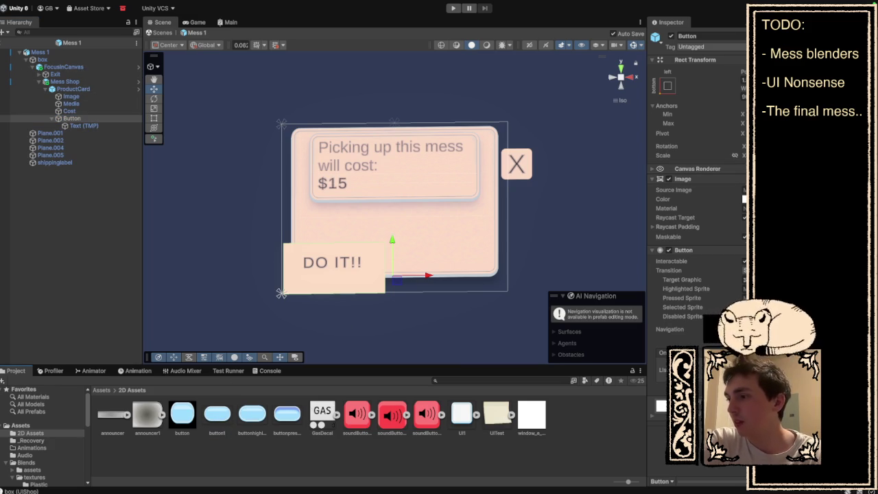
left_click(217, 414)
left_click(287, 414, "shift")
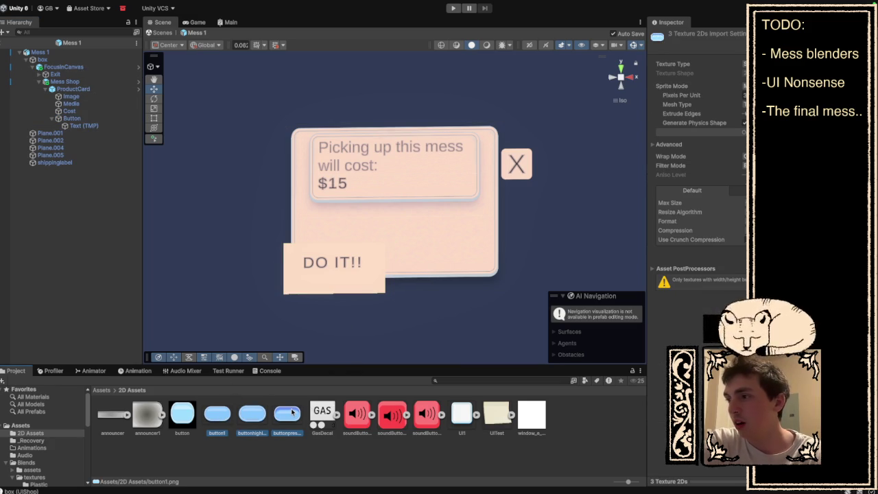
left_click(71, 118)
left_click(208, 413)
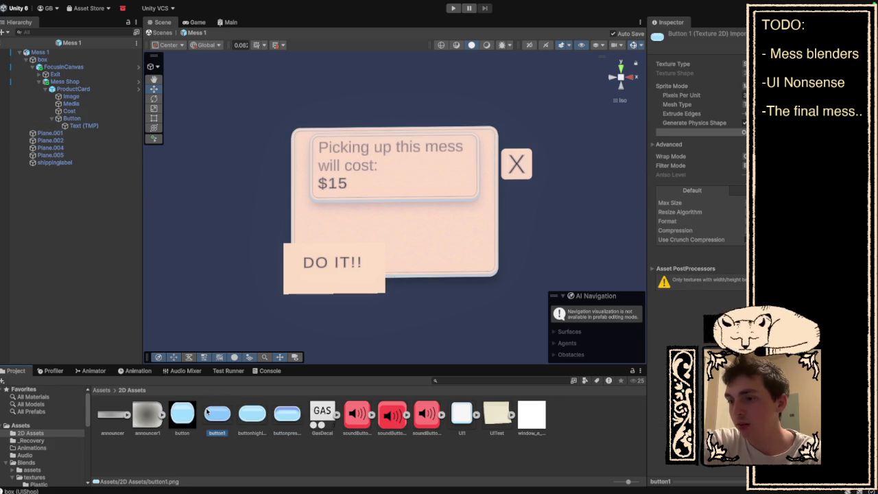
left_click(80, 119)
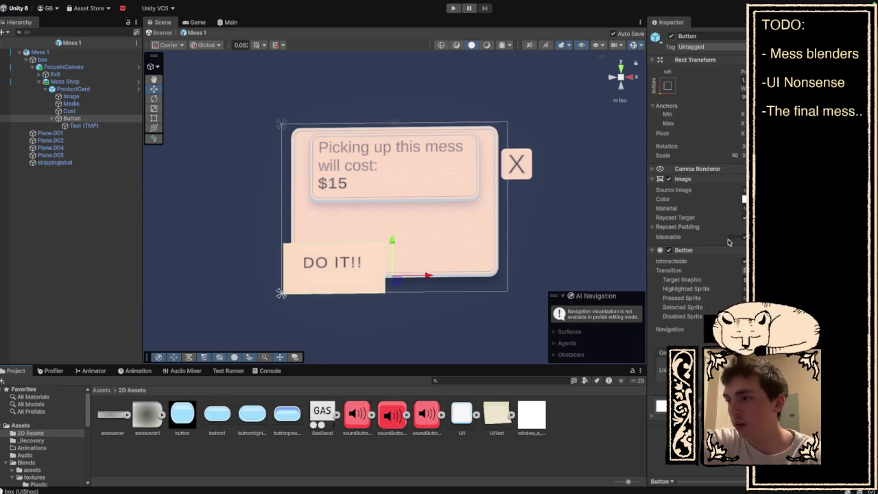
left_click(743, 189)
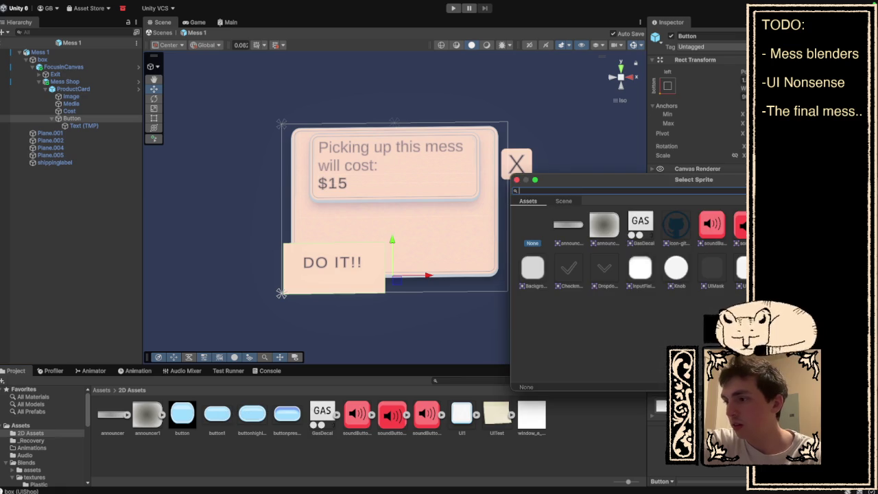
left_click(517, 180)
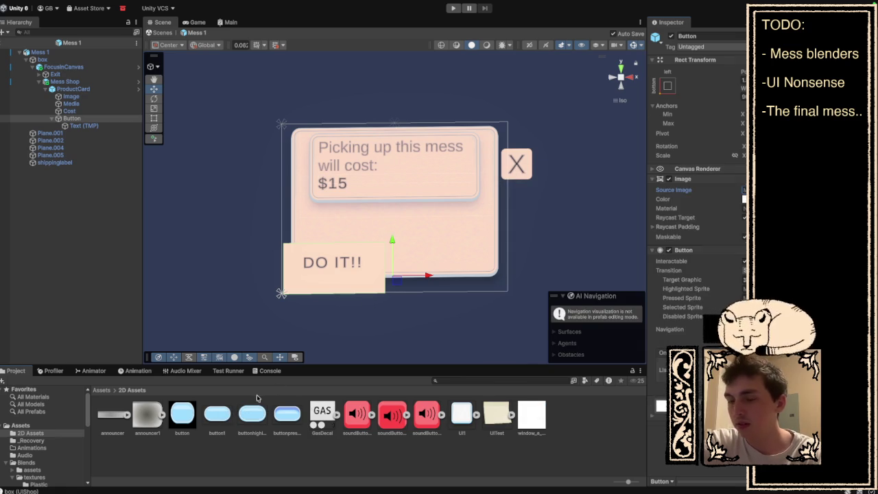
Step: Briefly change the three button textures' Texture Type, then revert it to Sprite
left_click(258, 398)
left_click(239, 412)
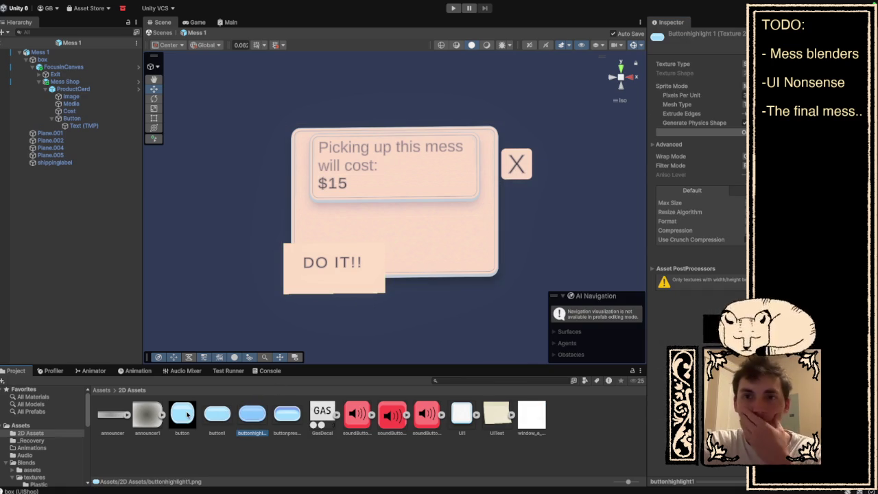
left_click(212, 413)
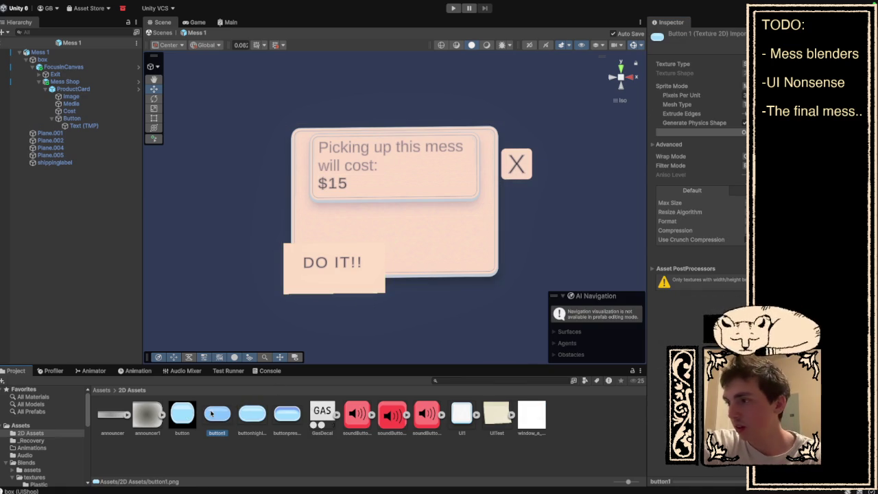
left_click(283, 418, "shift")
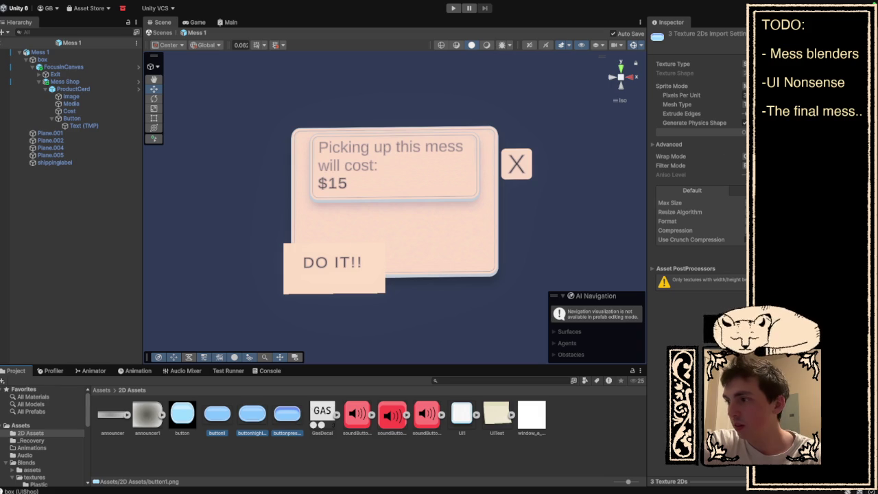
left_click(745, 64)
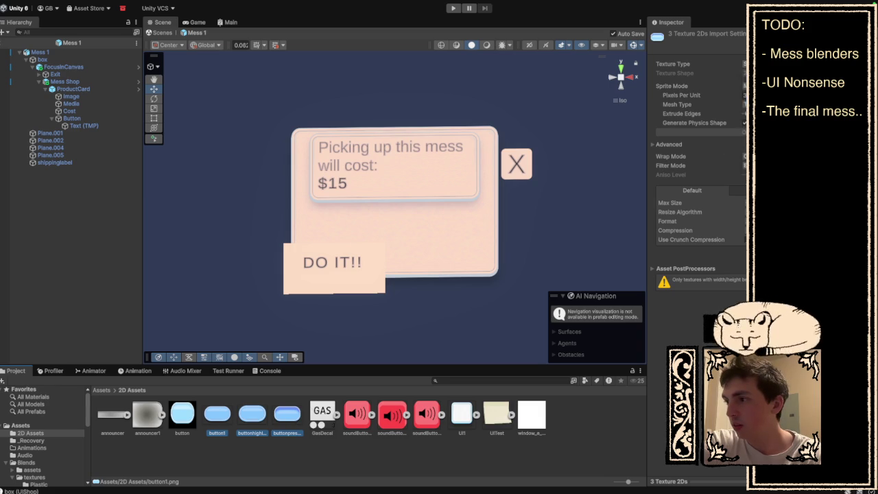
left_click(745, 86)
left_click(744, 64)
left_click(744, 97)
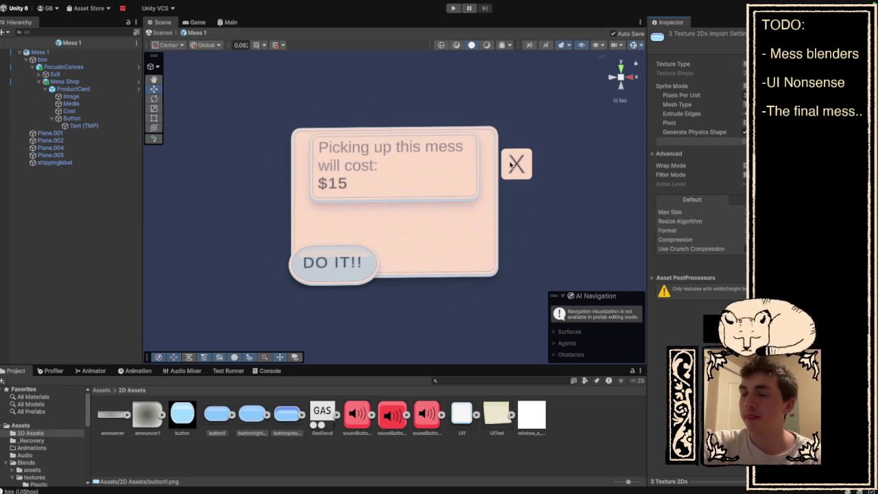
left_click(55, 74)
Step: Raise the X button slightly and deactivate the FocusInCanvas popup
left_click_drag(521, 125, 521, 107)
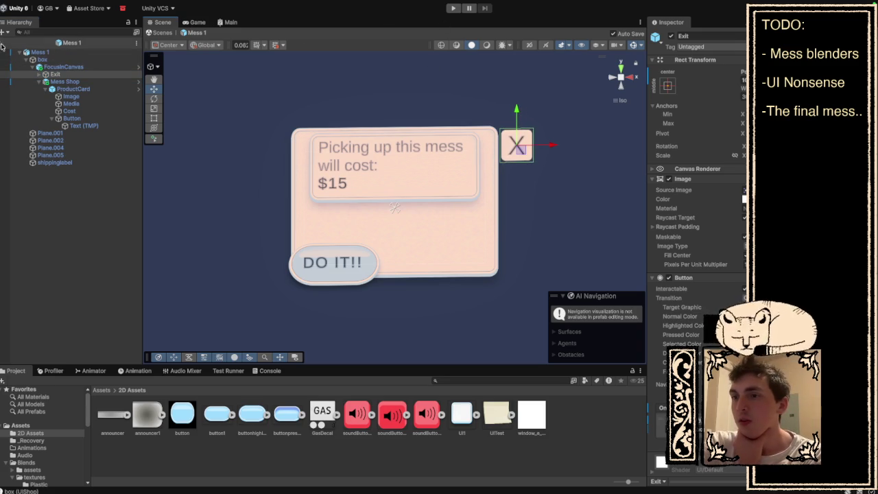
left_click(63, 66)
left_click(669, 37)
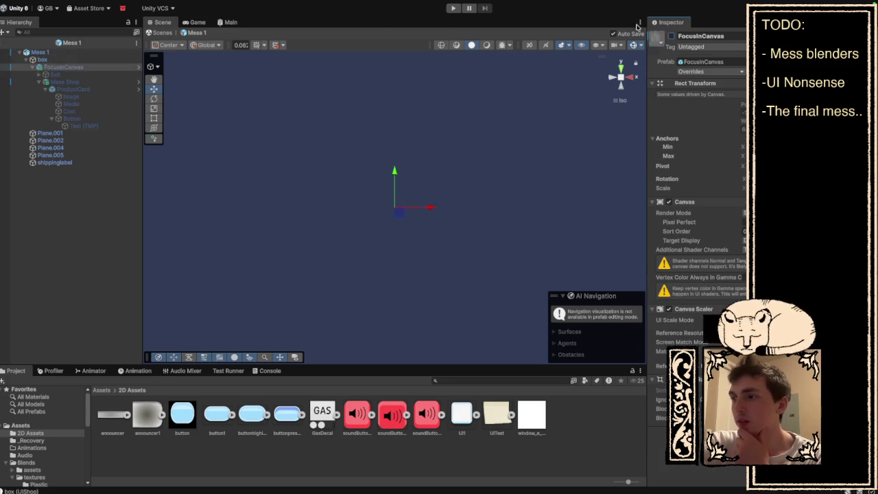
Step: Review the Mess 1 prefab's overrides and switch to the Game view
left_click(40, 52)
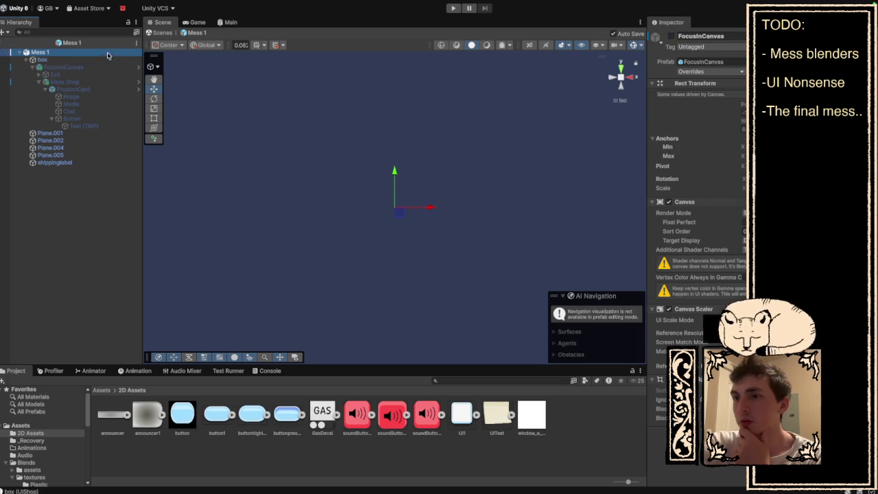
left_click(694, 71)
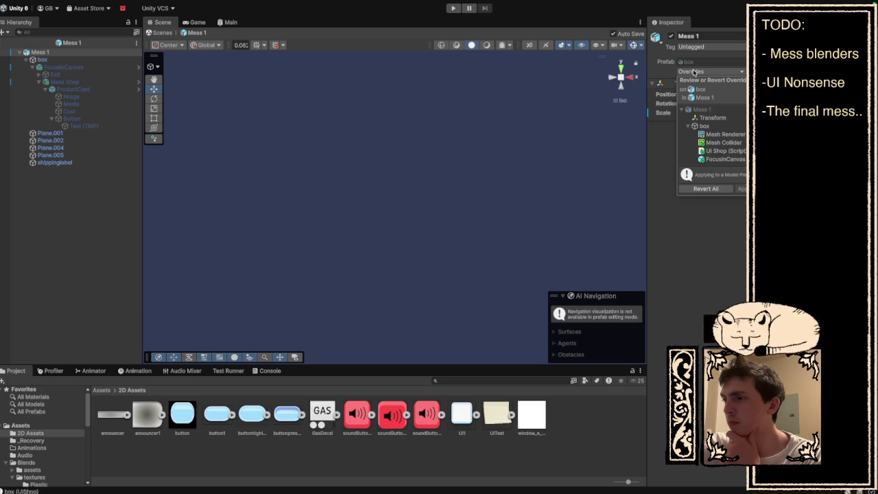
left_click(694, 71)
left_click(195, 23)
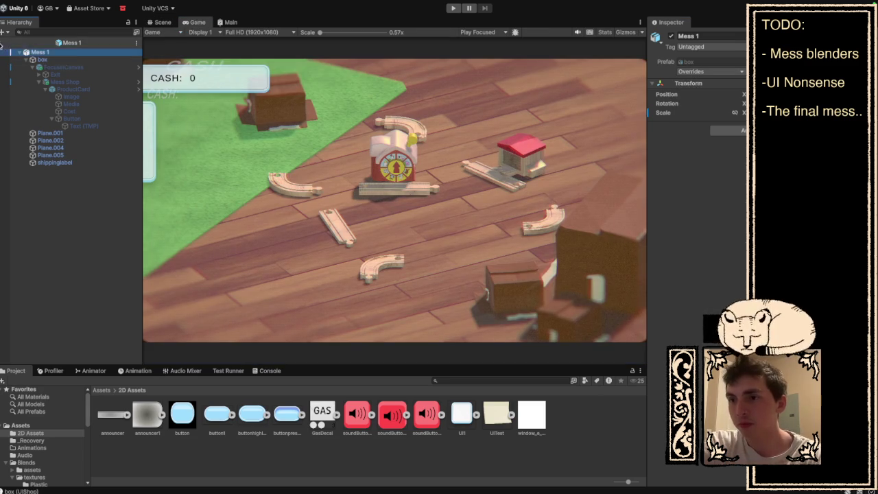
Step: Return to SampleScene and review the overrides on Mess (ScenicRoute)
left_click(7, 43)
left_click(43, 261)
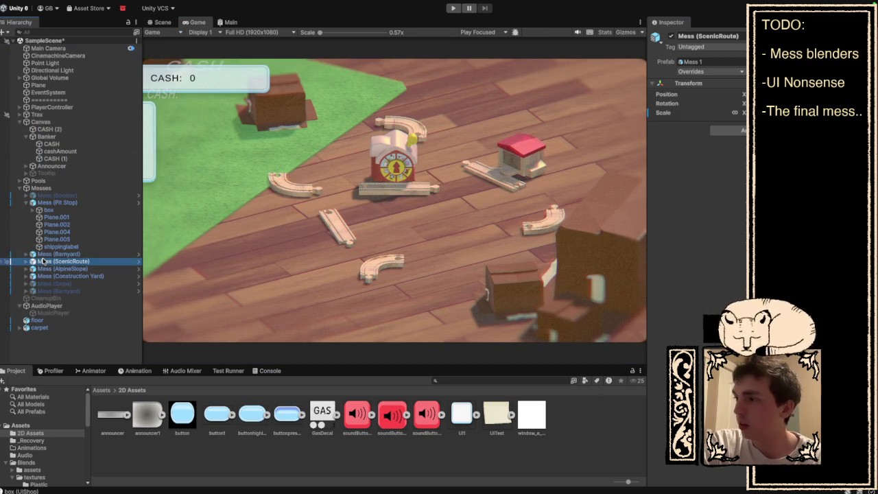
left_click(698, 71)
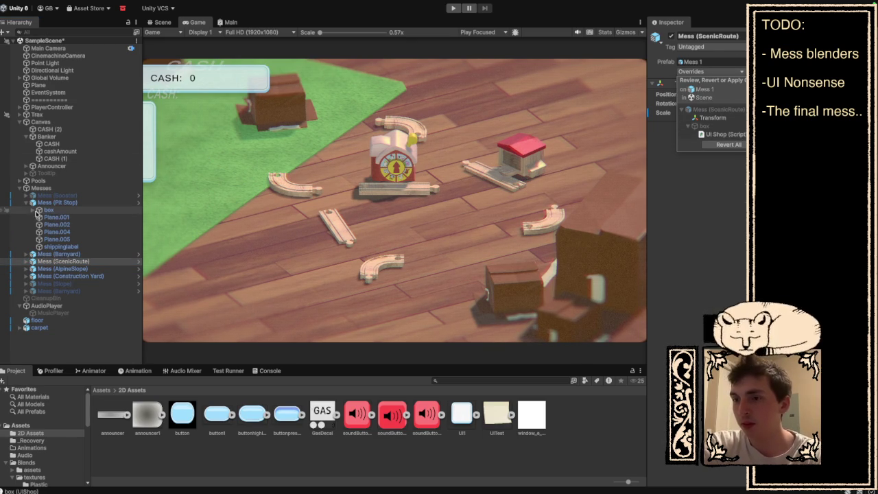
left_click(62, 261)
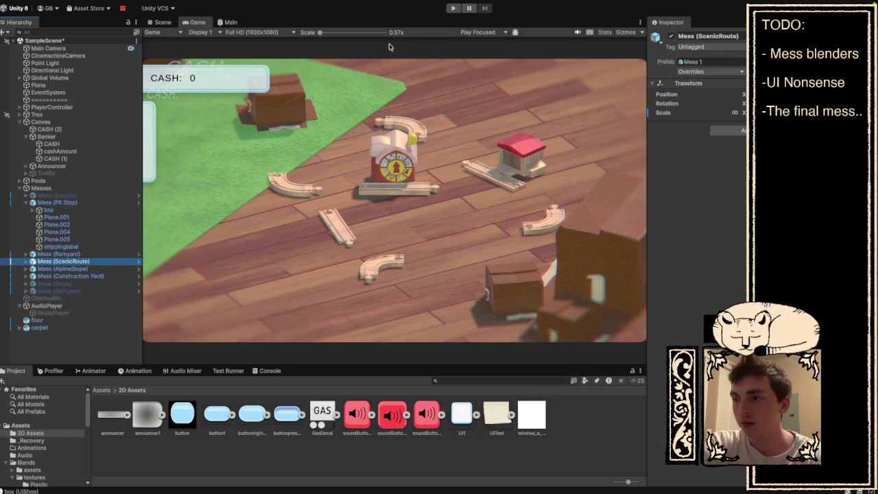
Step: Play-test the box mess's $5 popup, closing it with X, then stop play mode
left_click(454, 9)
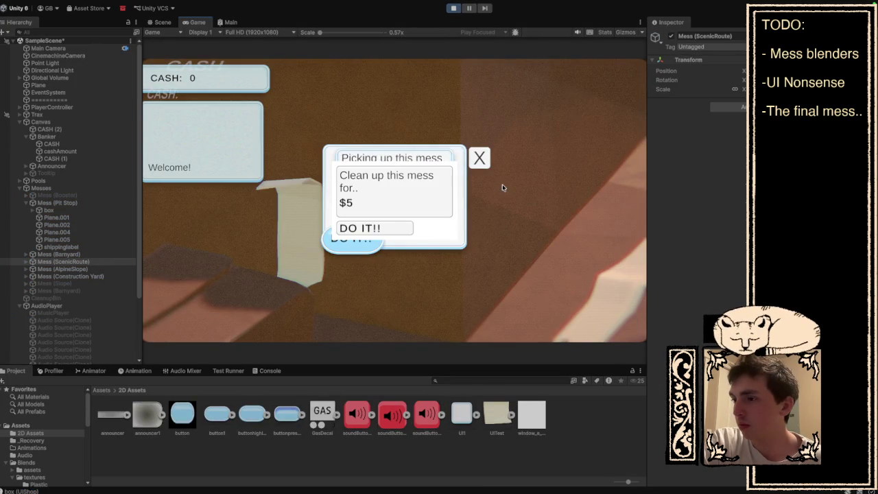
left_click(479, 158)
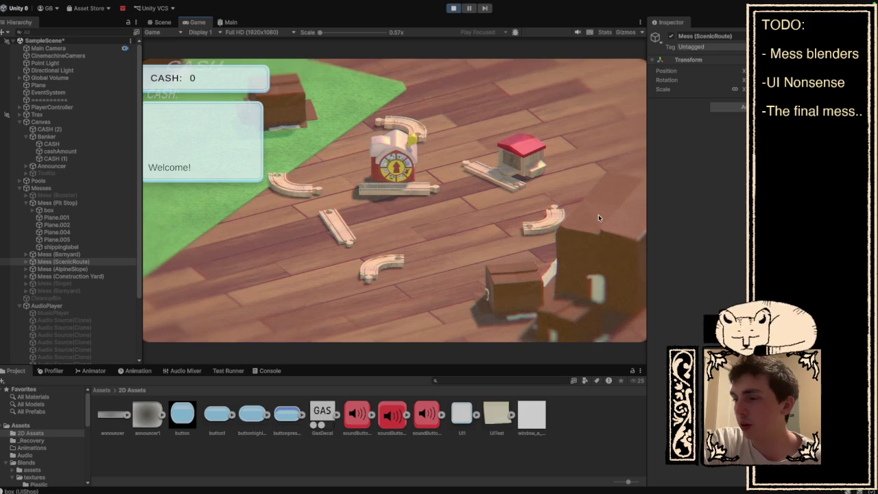
left_click(599, 216)
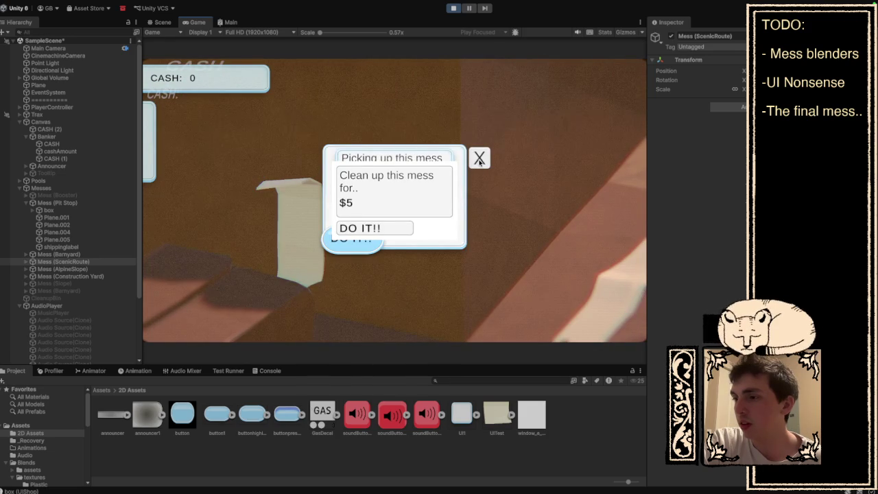
left_click(480, 159)
key("ctrl+p")
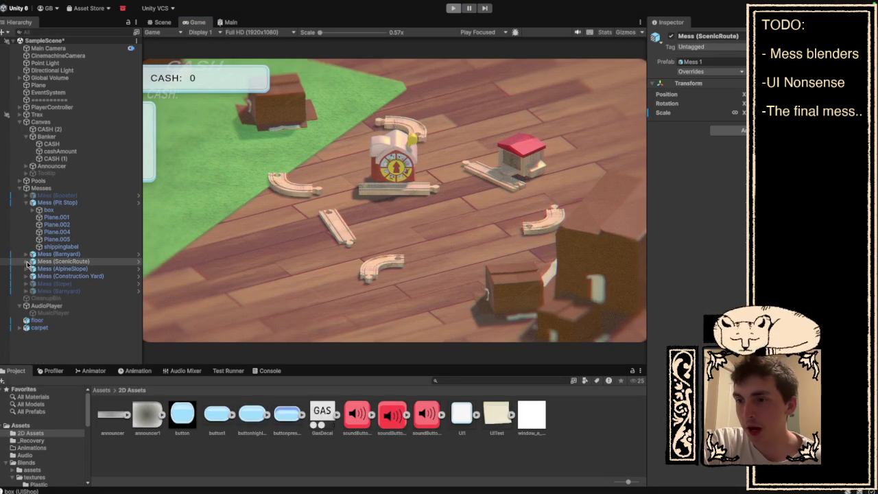
Step: Expand Mess (ScenicRoute) down to box, FocusInCanvas, Mess Shop and ProductCard in the Hierarchy
left_click(26, 262)
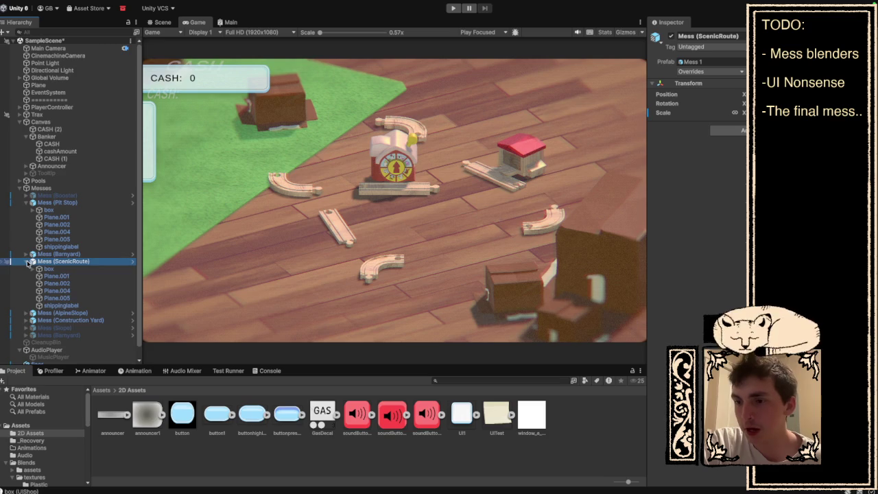
scroll(32, 272, "down", 1)
scroll(31, 271, "down", 1)
left_click(40, 267)
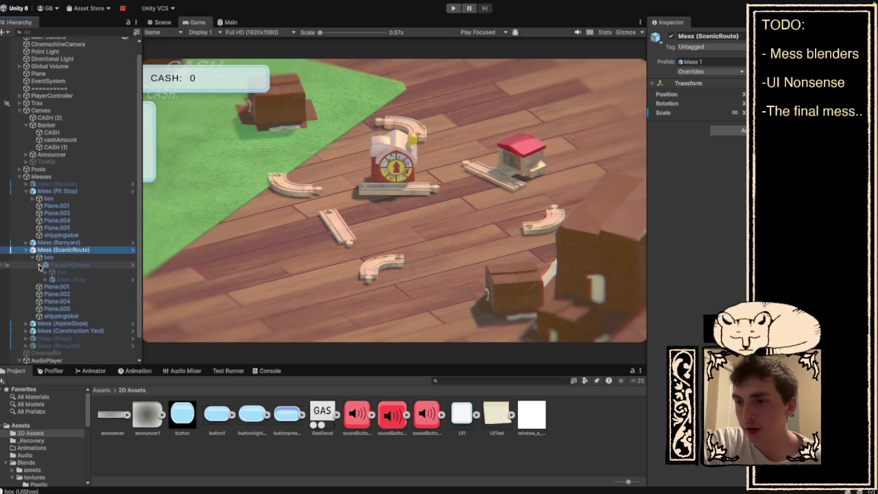
left_click(46, 279)
scroll(48, 278, "down", 2)
left_click(47, 276)
left_click(53, 275)
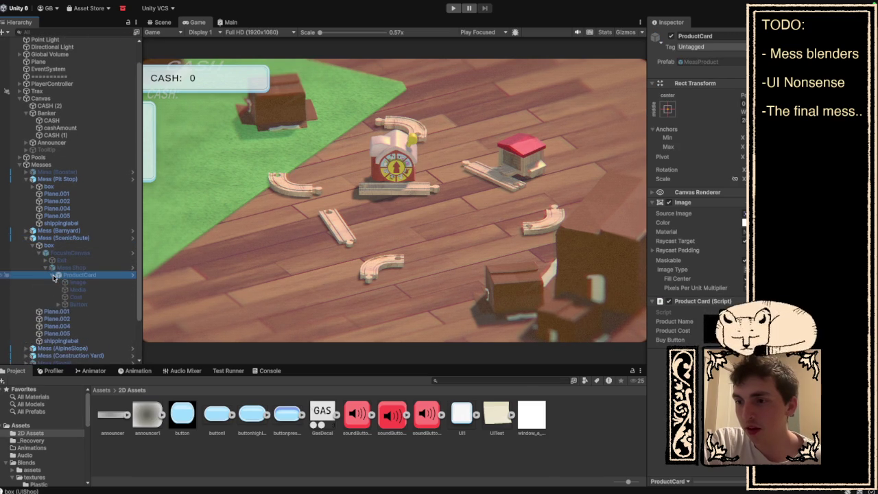
scroll(54, 278, "down", 3)
scroll(54, 277, "down", 1)
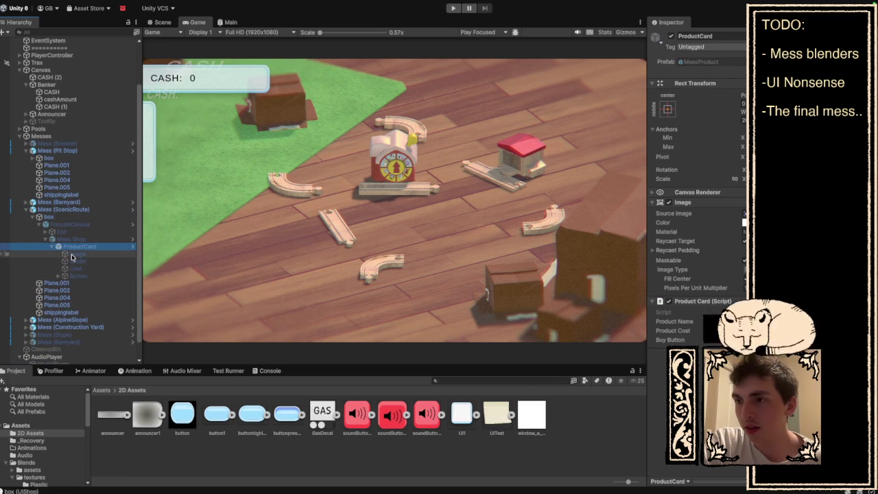
left_click(163, 22)
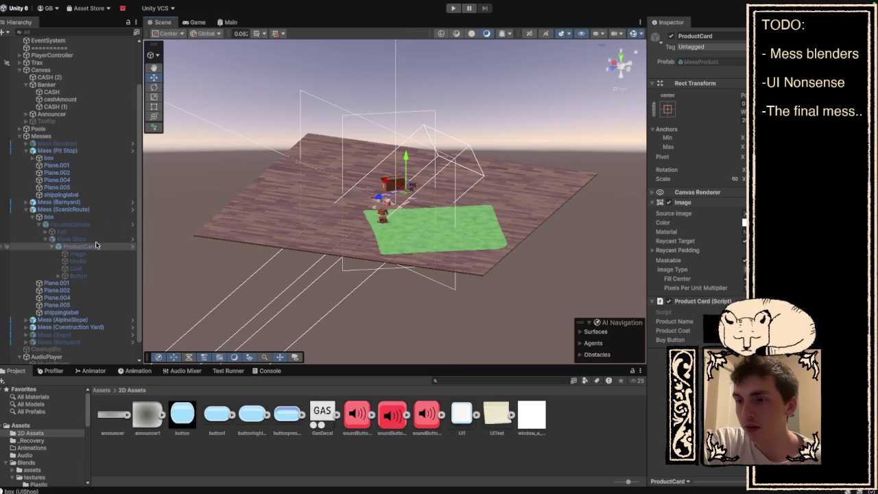
Step: Re-enable FocusInCanvas, then frame and orbit the Scene view to face the popup
left_click(82, 226)
key("alt+shift+a")
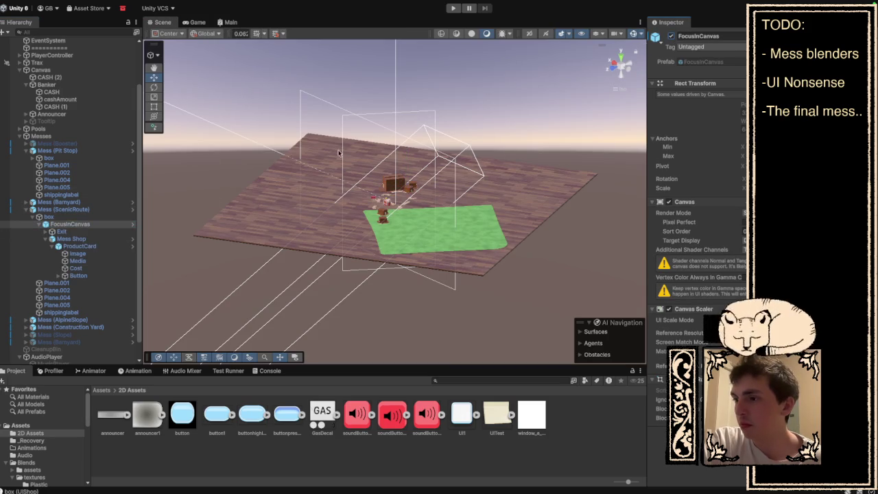
double_click(74, 227)
mouse_move(359, 226)
left_mouse_down()
mouse_move(422, 205)
mouse_move(295, 206)
left_mouse_up()
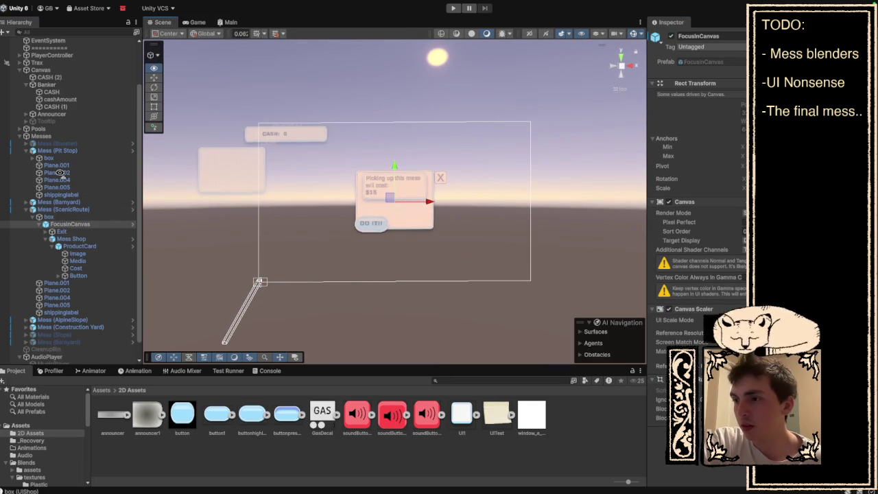
Step: Inspect the popup's Exit, Mess Shop, Button and Cost objects, then the box's shop script
left_click(62, 232)
left_click(72, 239)
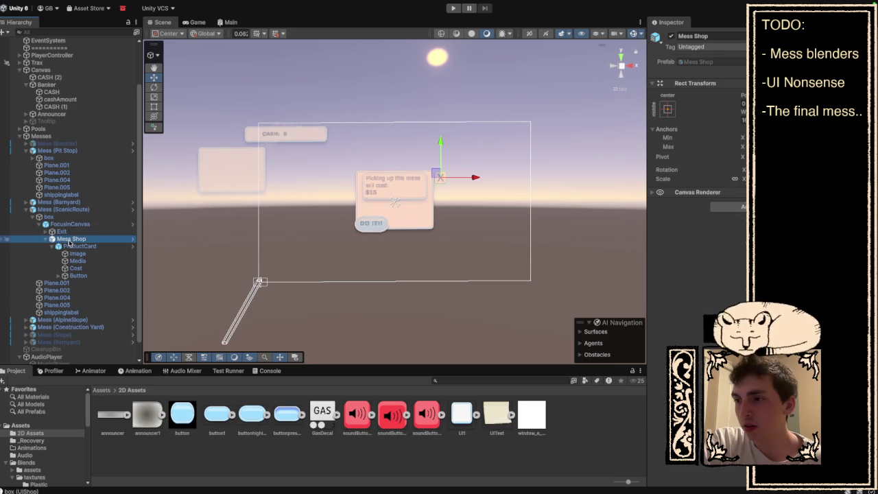
key("Down")
key("Down")
key("Down")
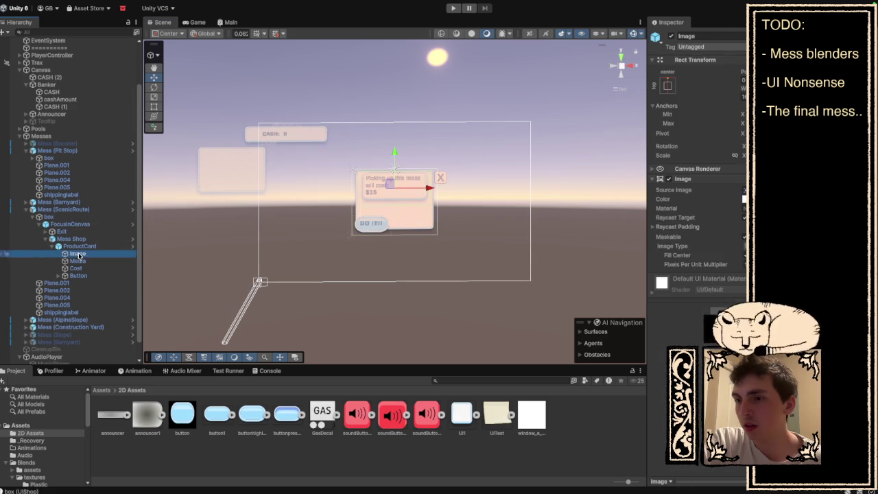
left_click(79, 274)
left_click(76, 268)
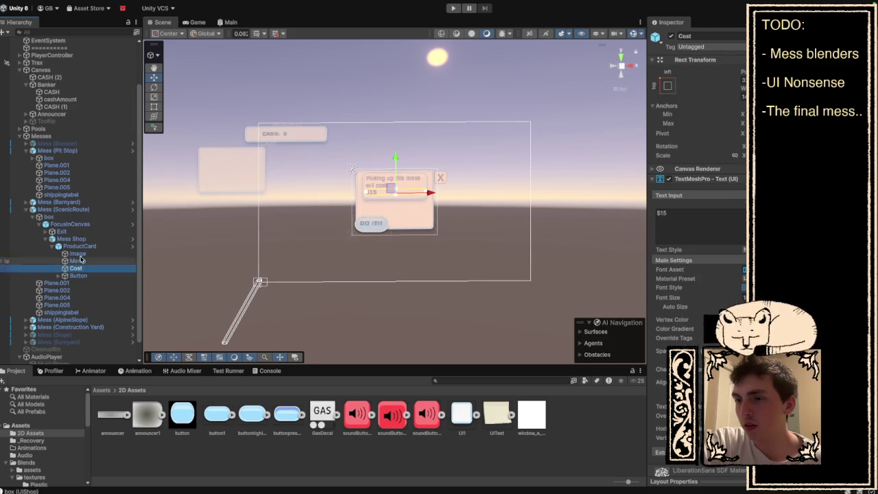
left_click(85, 238)
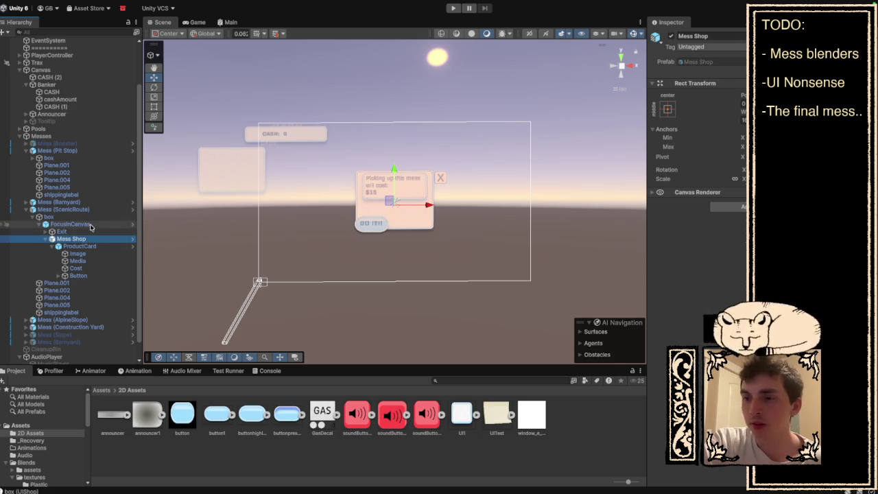
left_click(90, 225)
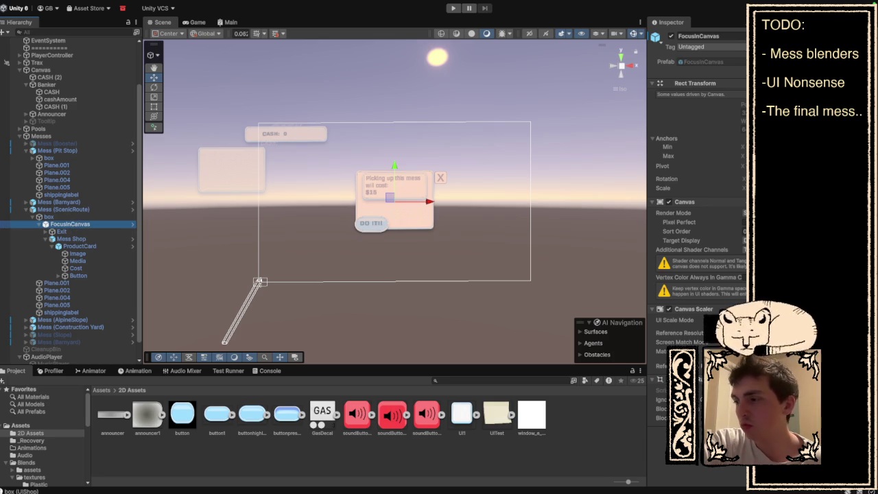
left_click(62, 217)
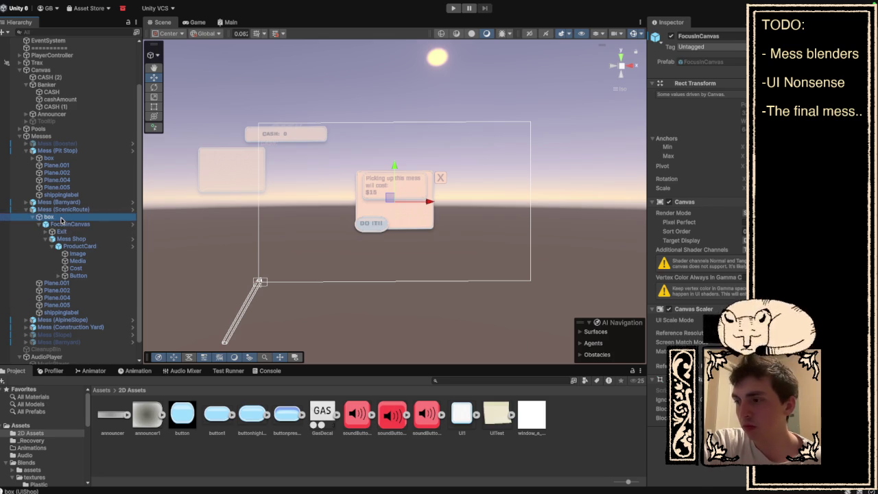
Step: View the box's FocusInCanvas Rect Transform, Canvas and Canvas Scaler, then deactivate it
scroll(696, 206, "down", 10)
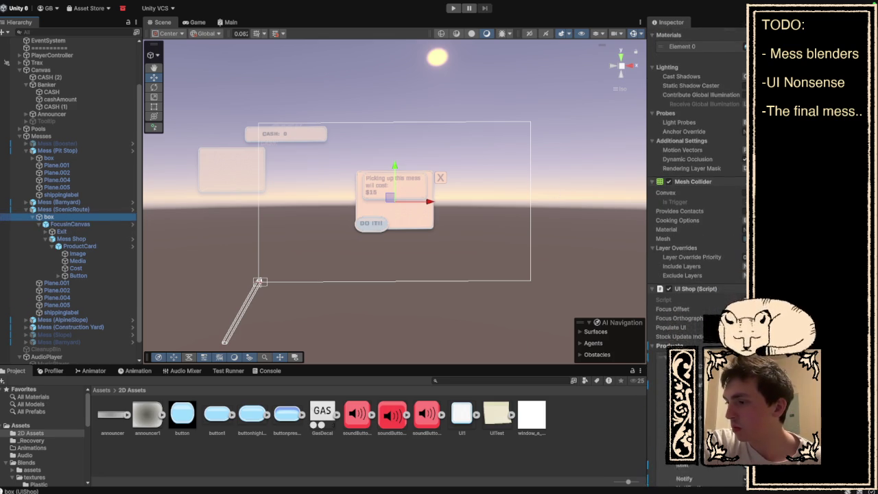
scroll(697, 206, "down", 3)
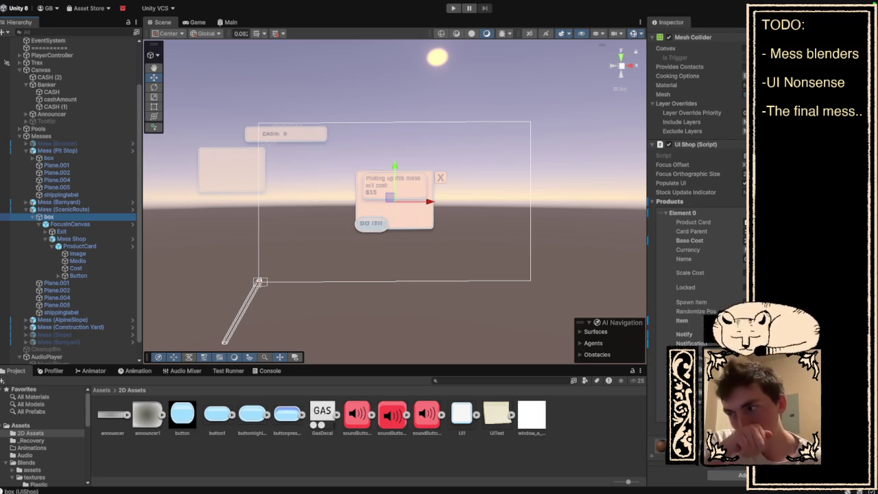
scroll(696, 206, "up", 1)
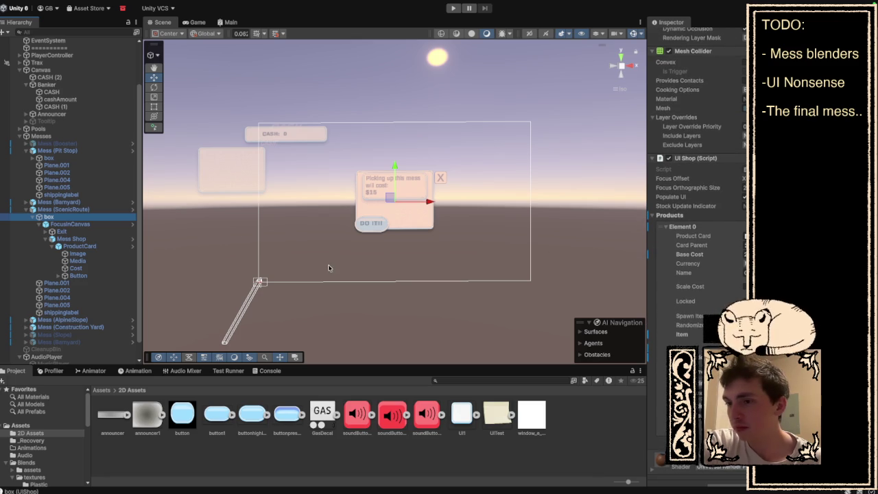
left_click(71, 238)
left_click(49, 217)
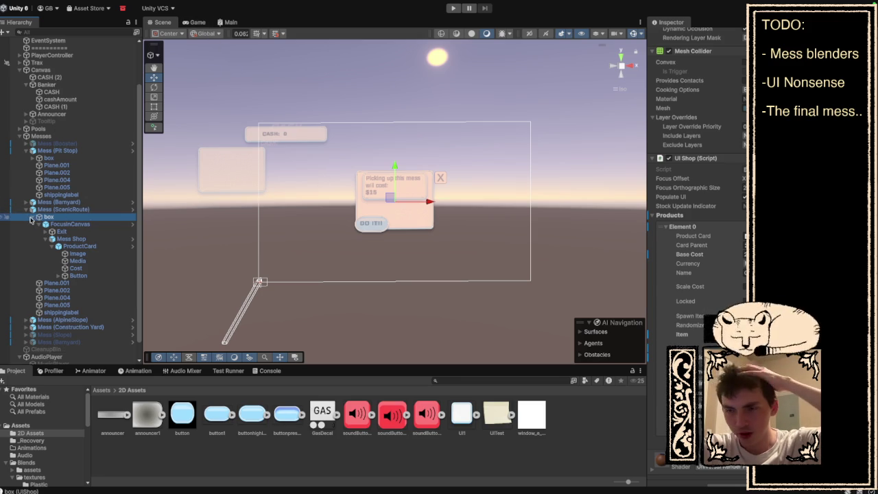
left_click(65, 223)
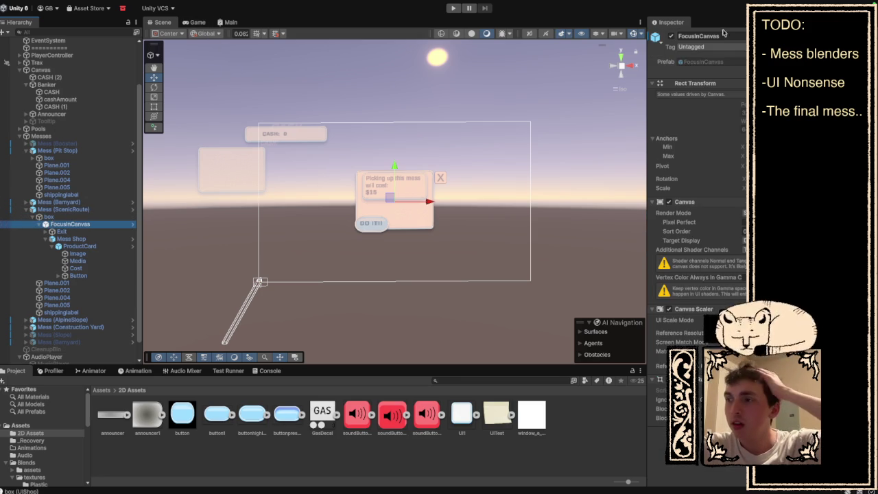
left_click(671, 36)
Step: Play-test opening and closing the cleanup popup on the box mess twice, then stop Play mode
left_click(453, 8)
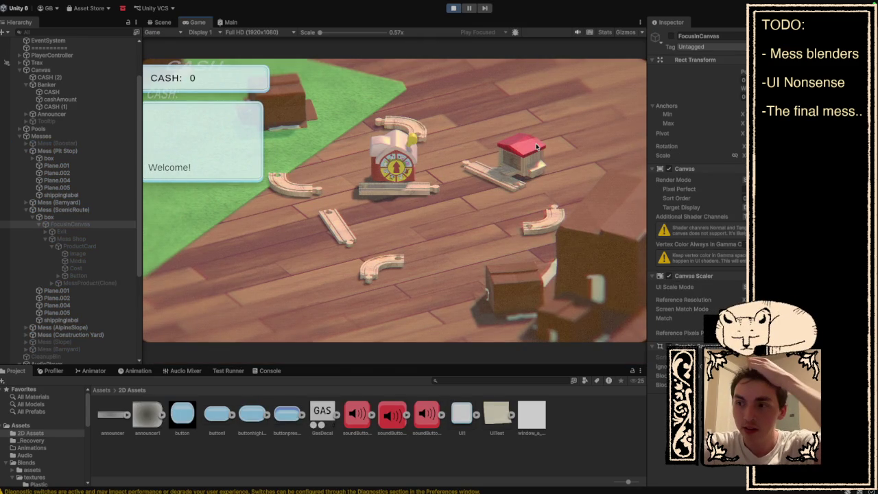
left_click(562, 278)
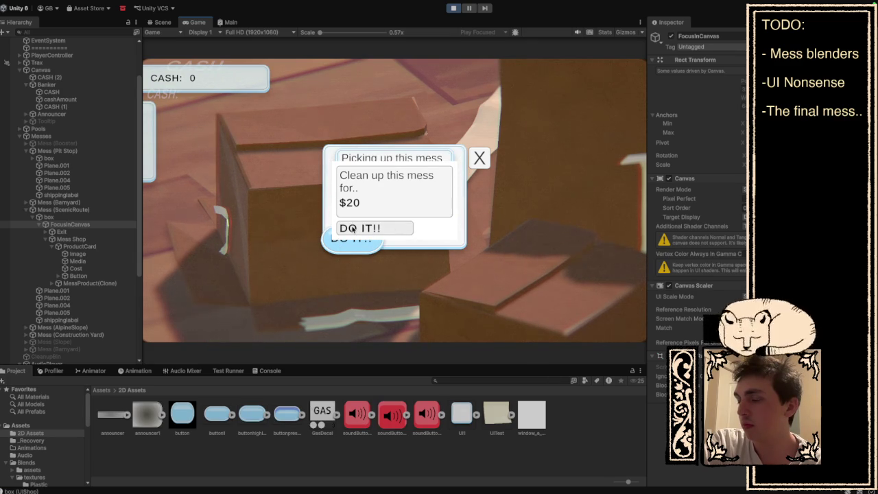
left_click(479, 158)
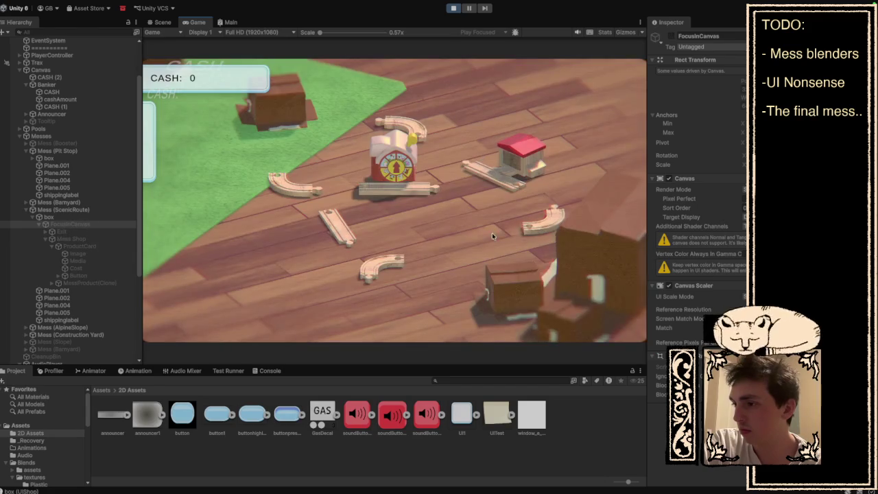
left_click(491, 273)
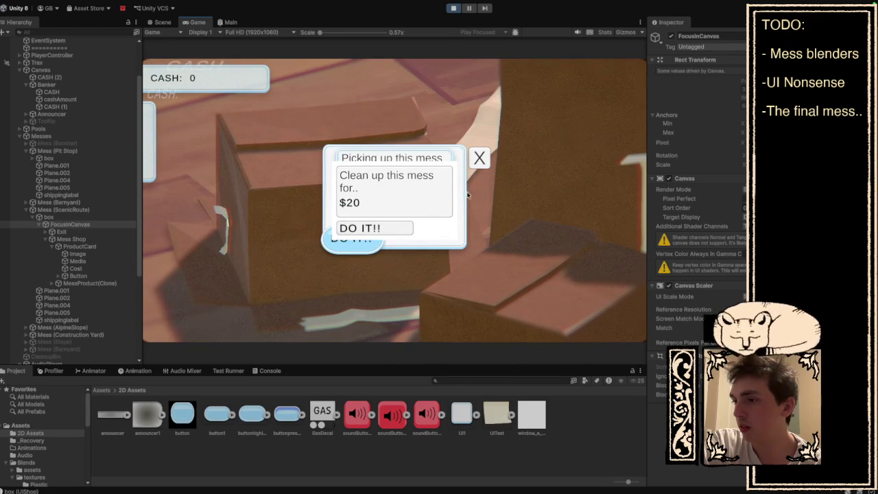
left_click(479, 158)
key("ctrl+p")
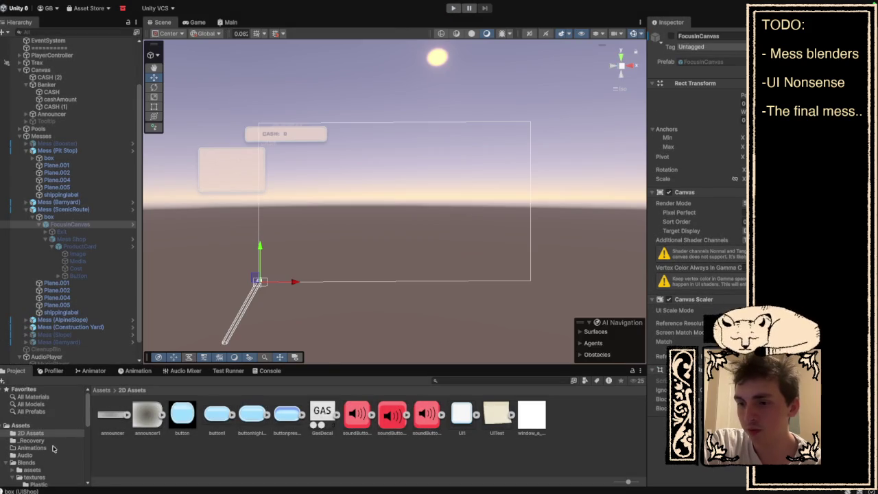
Step: Open the Prefabs folder in the Project panel
scroll(48, 449, "down", 2)
scroll(47, 450, "down", 4)
left_click(41, 444)
left_click(42, 453)
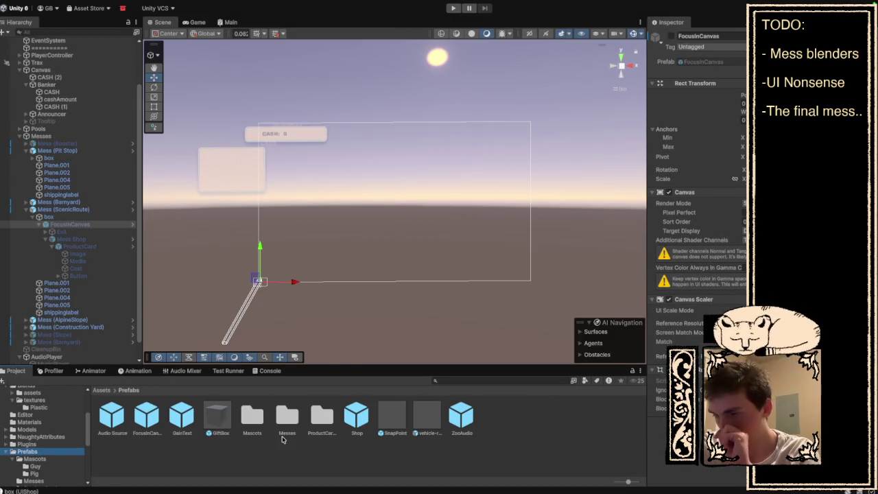
Step: Switch to VS Code and open the FocusObject.cs script
key("alt+Tab")
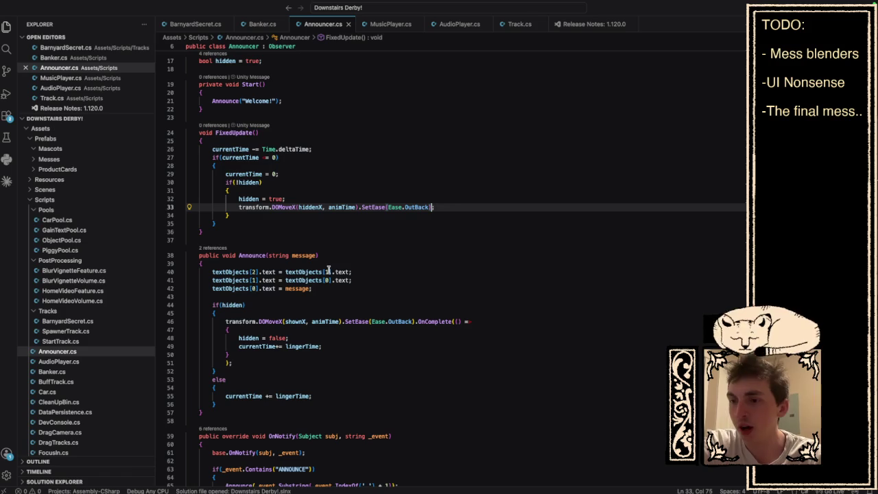
scroll(72, 340, "down", 3)
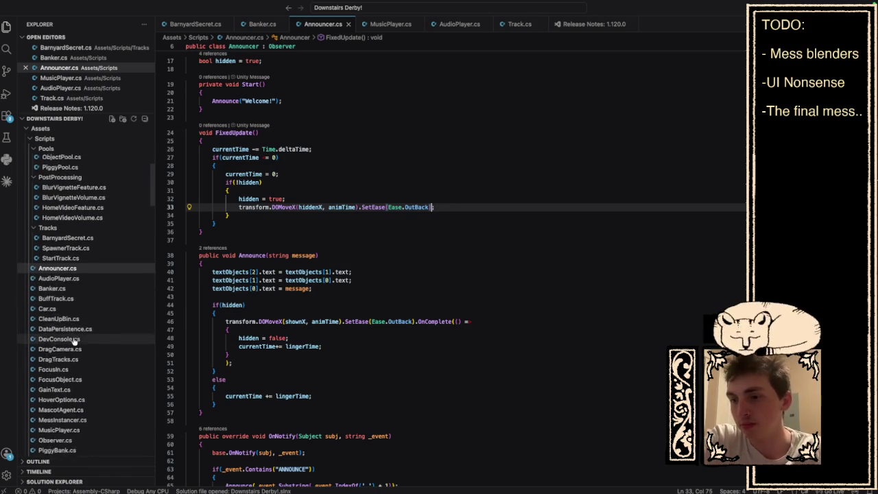
left_click(60, 362)
scroll(69, 357, "down", 8)
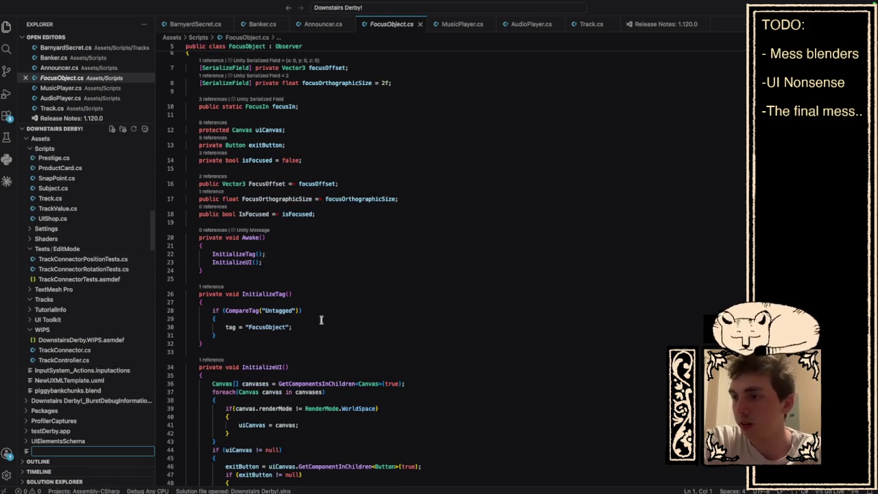
scroll(321, 320, "down", 1)
Step: Search FocusObject.cs for 'populate'
key("ctrl+f")
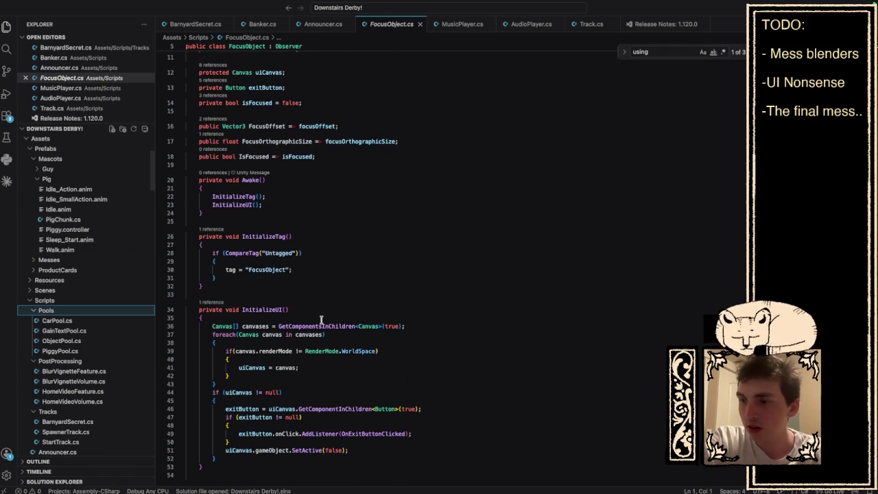
left_click(433, 245)
key("ctrl+f")
type("o")
key("BackSpace")
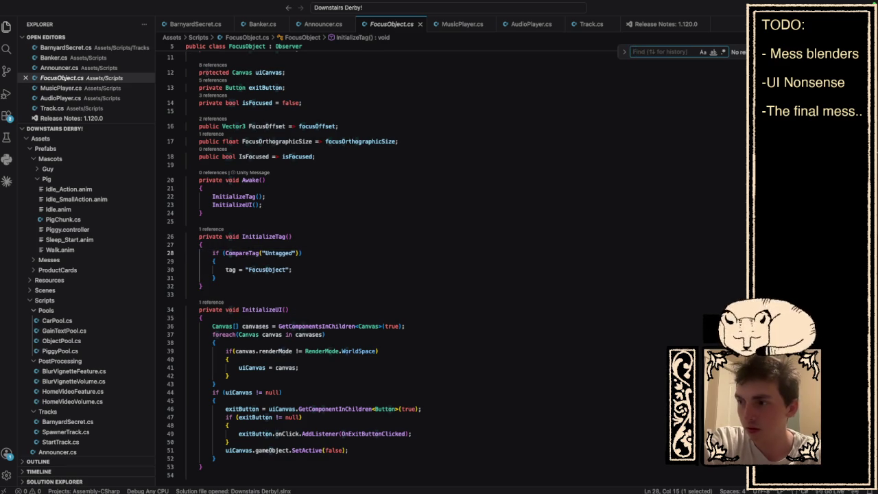
type("populate")
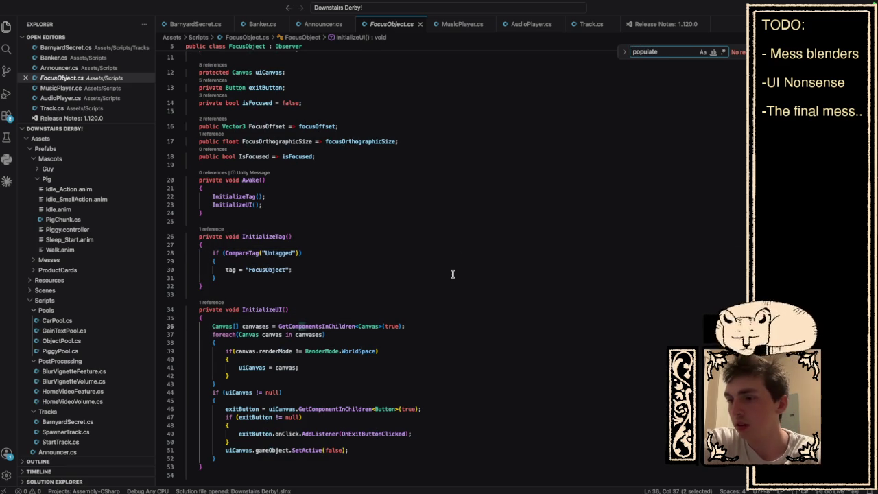
Step: Review the InitializeUI code around line 42, then return to the populate search field
scroll(453, 274, "down", 3)
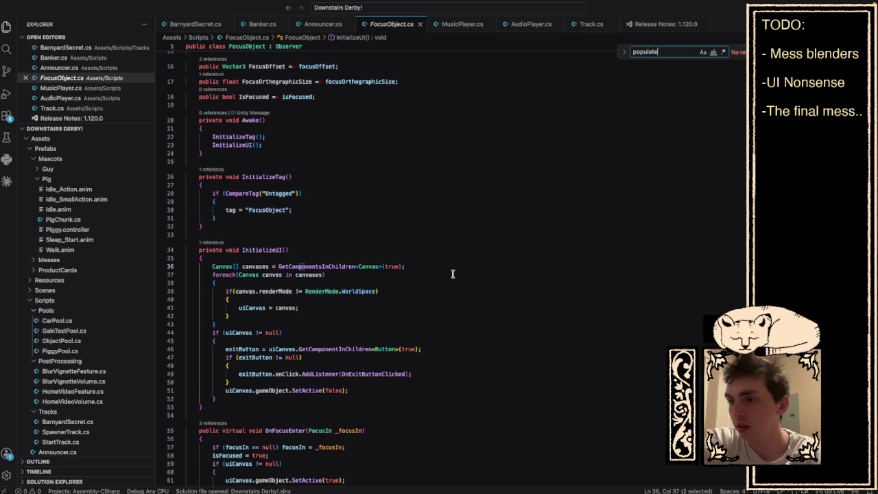
left_click(387, 339)
left_click(386, 299)
left_click(385, 314)
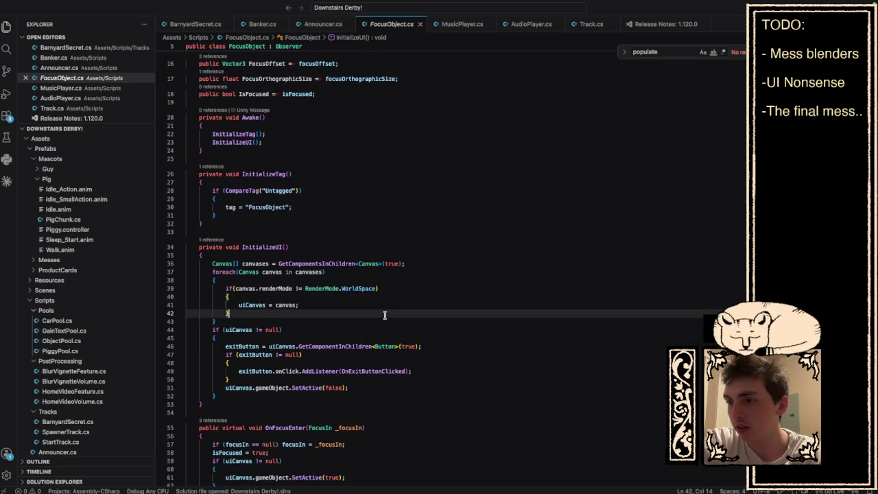
scroll(385, 315, "down", 2)
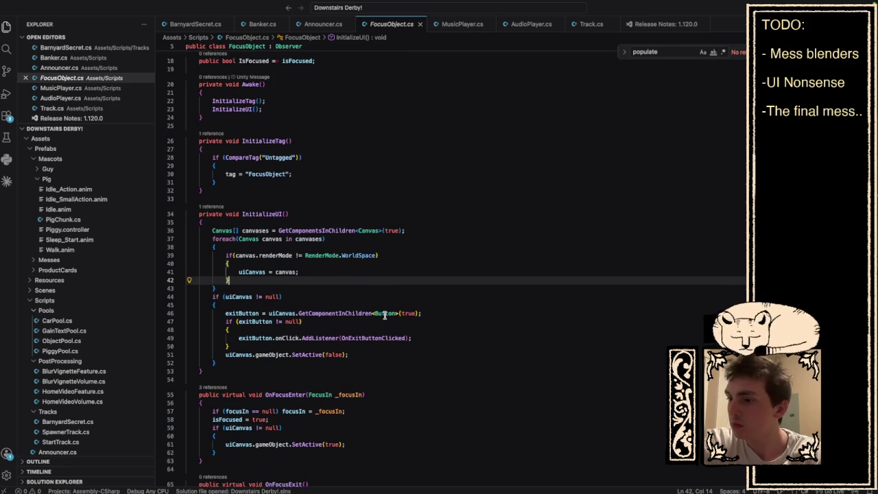
scroll(385, 314, "down", 3)
scroll(384, 315, "down", 10)
scroll(385, 315, "up", 11)
scroll(385, 315, "up", 8)
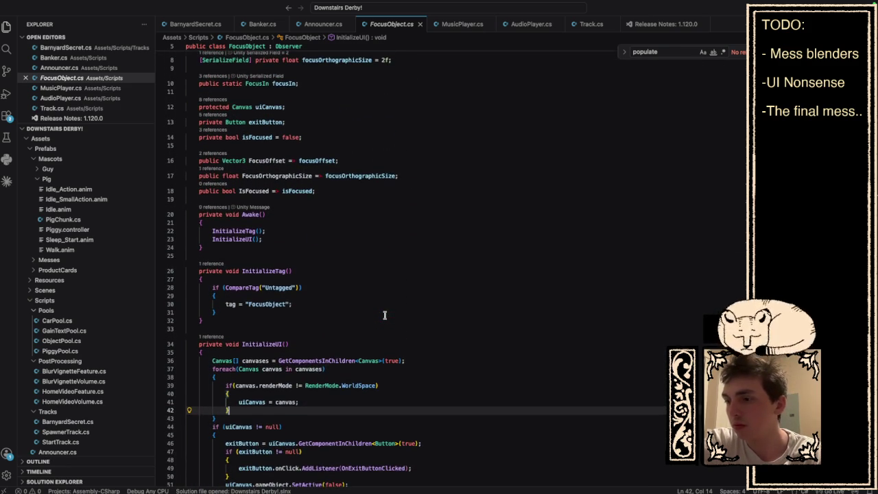
left_click(681, 53)
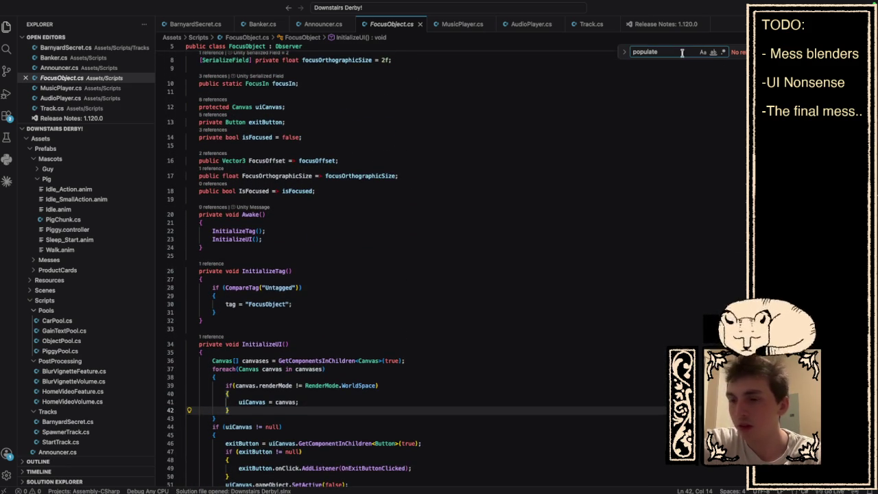
scroll(83, 308, "down", 10)
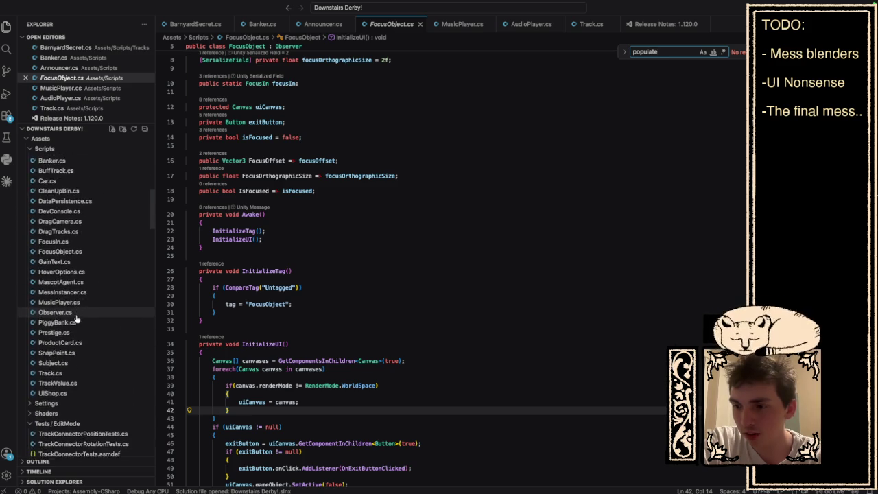
Step: Open UIShop.cs and search it for populate
left_click(45, 364)
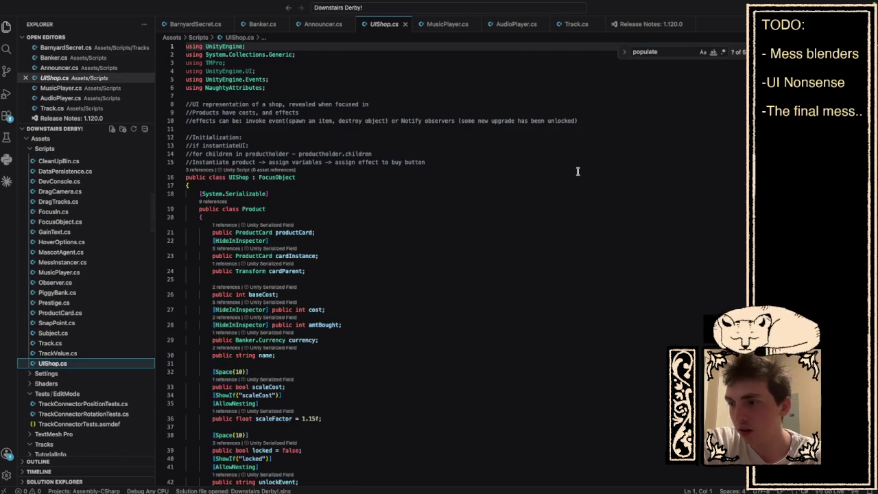
scroll(578, 172, "down", 10)
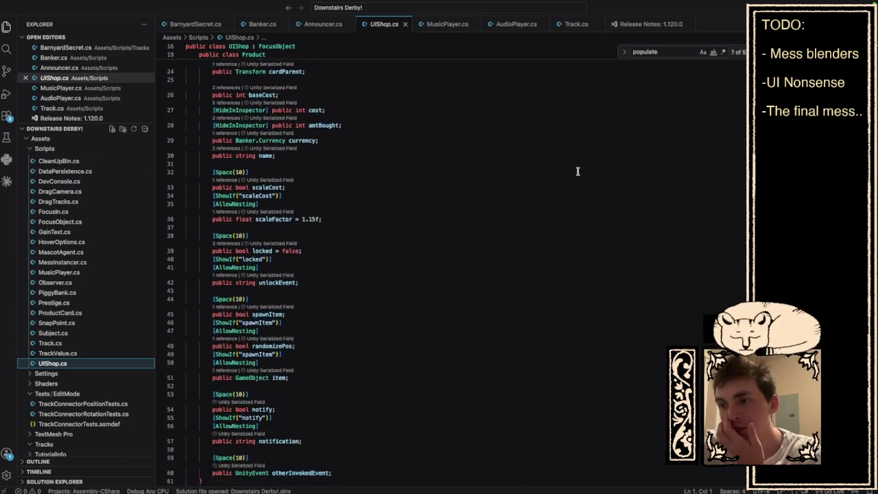
scroll(577, 171, "down", 5)
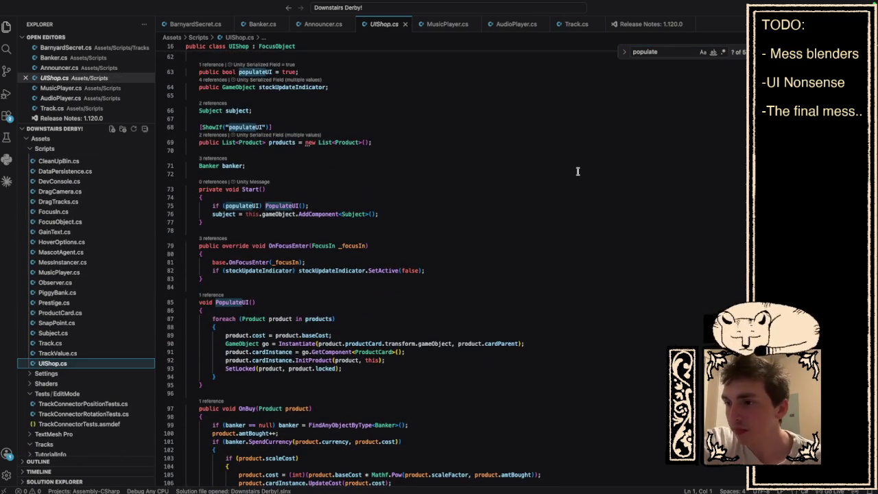
left_click(675, 52)
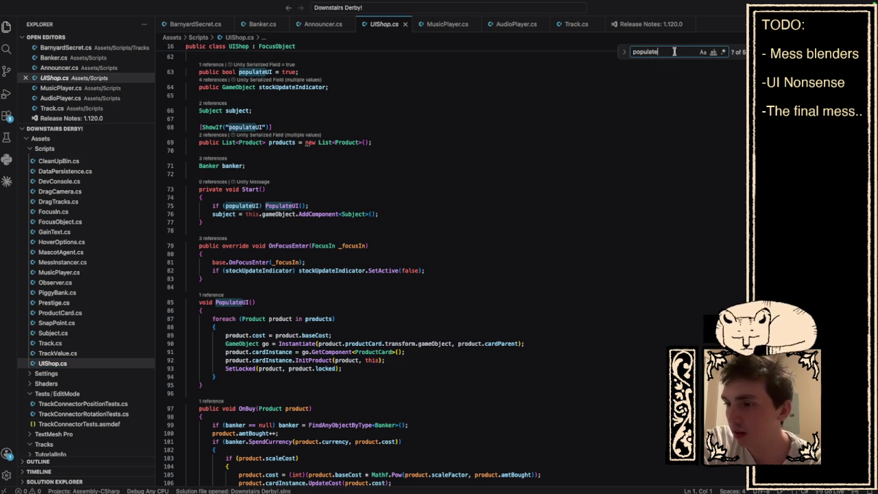
scroll(426, 282, "down", 2)
Step: Select lines 84–95 around the PopulateUI method
left_click(374, 333)
mouse_move(384, 335)
left_mouse_down()
mouse_move(212, 288)
mouse_move(203, 281)
mouse_move(213, 263)
mouse_move(180, 259)
left_mouse_up()
mouse_move(320, 344)
left_mouse_down()
mouse_move(284, 328)
mouse_move(199, 258)
mouse_move(201, 249)
left_mouse_up()
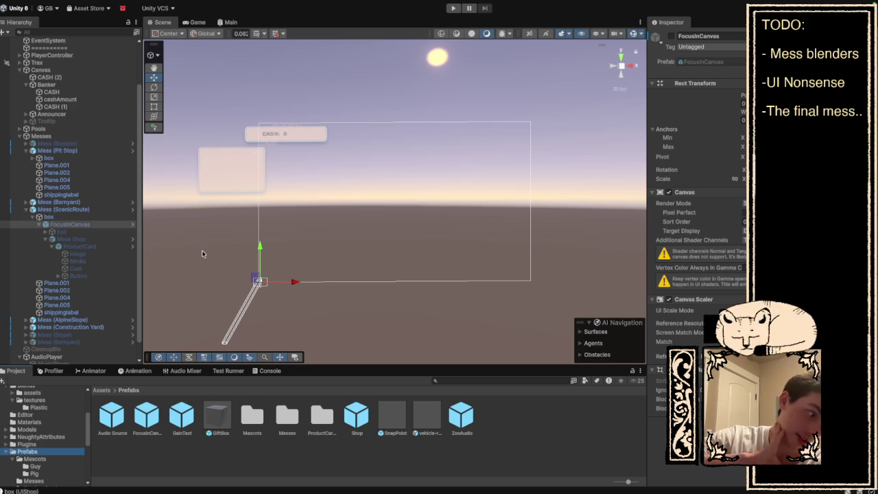
scroll(35, 458, "down", 2)
Step: Browse the Project folders and select the Mess (ScenicRoute) object in the Hierarchy
left_click(44, 449)
left_click(46, 428)
left_click(48, 416)
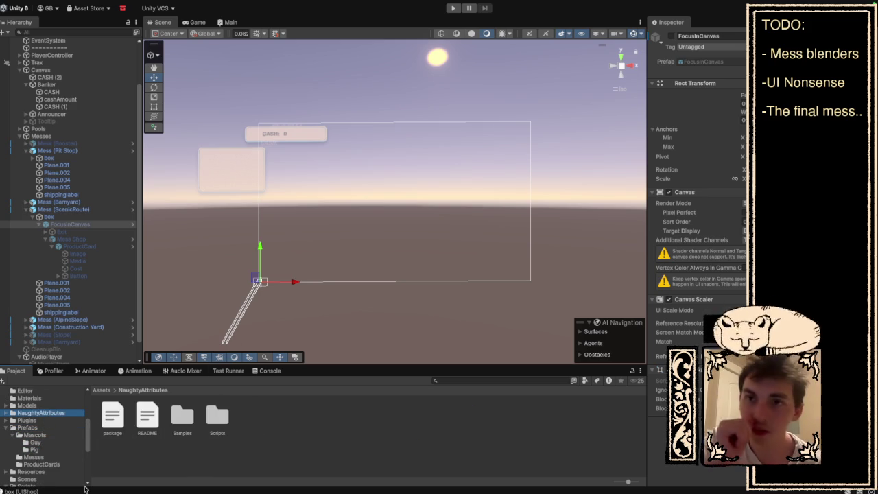
scroll(46, 436, "up", 5)
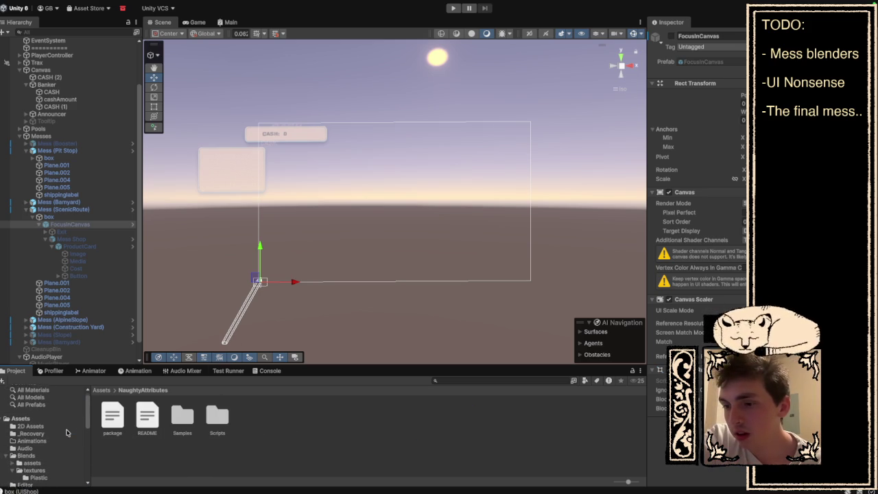
scroll(51, 443, "down", 1)
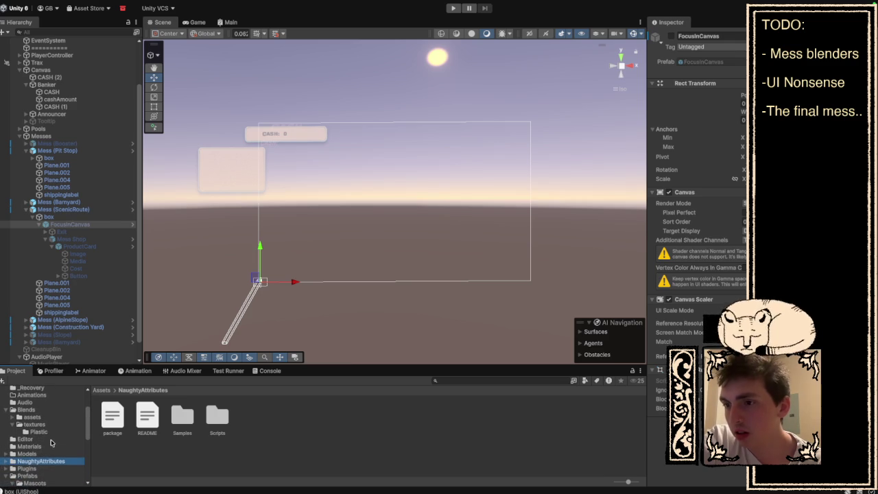
left_click(98, 217)
left_click(92, 209)
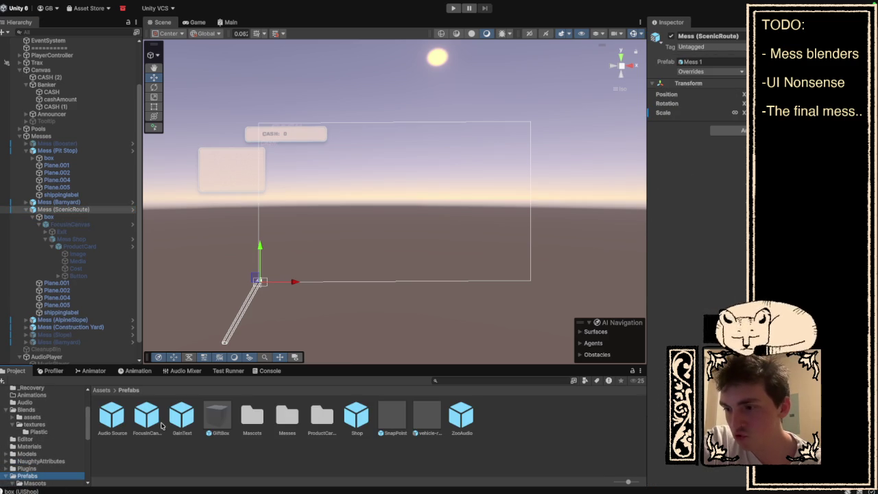
Step: Open the Mess 1 prefab from the Messes folder
double_click(295, 420)
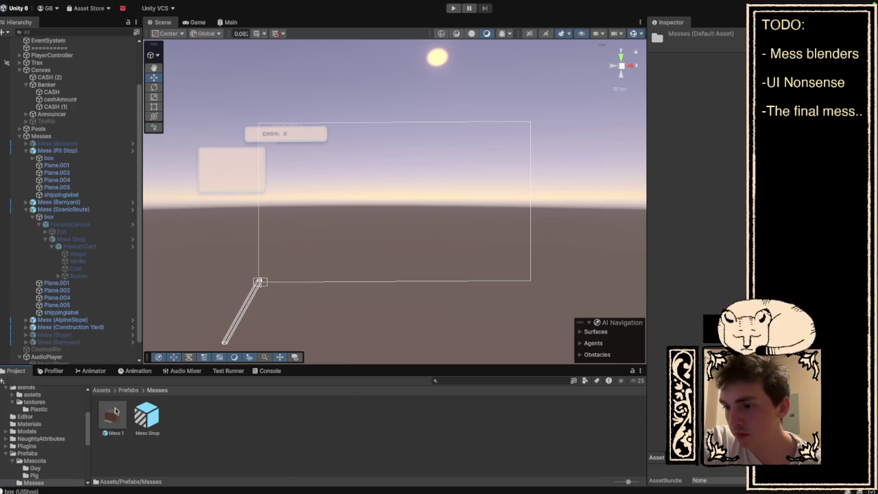
double_click(115, 413)
scroll(48, 446, "down", 3)
Step: Open the MessProduct prefab from ProductCards and frame the card in the Scene view
left_click(48, 451)
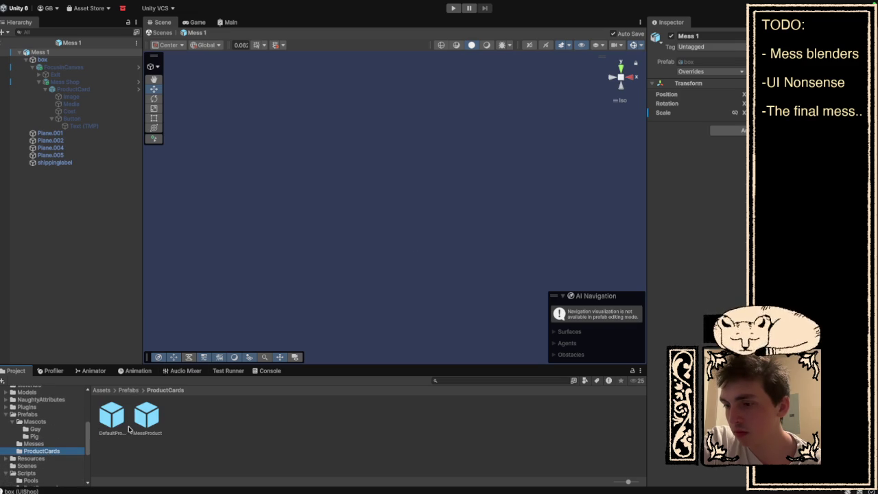
double_click(146, 420)
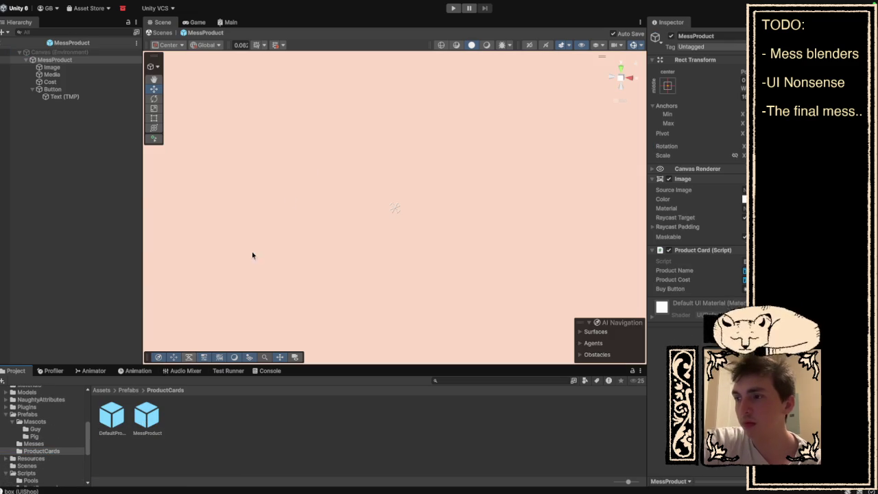
key("f")
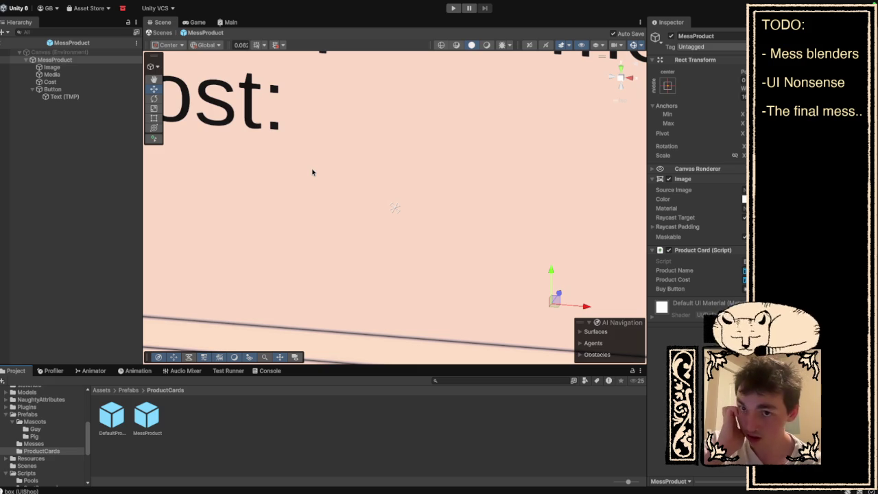
key("f")
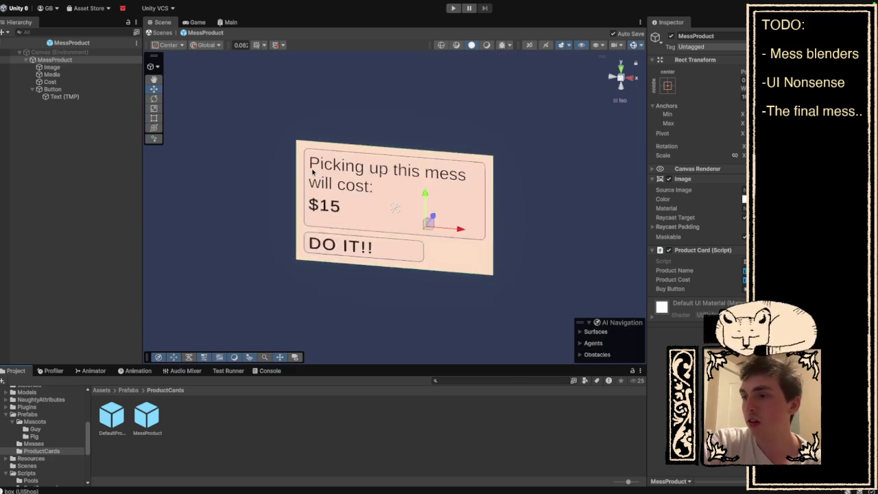
scroll(48, 437, "down", 3)
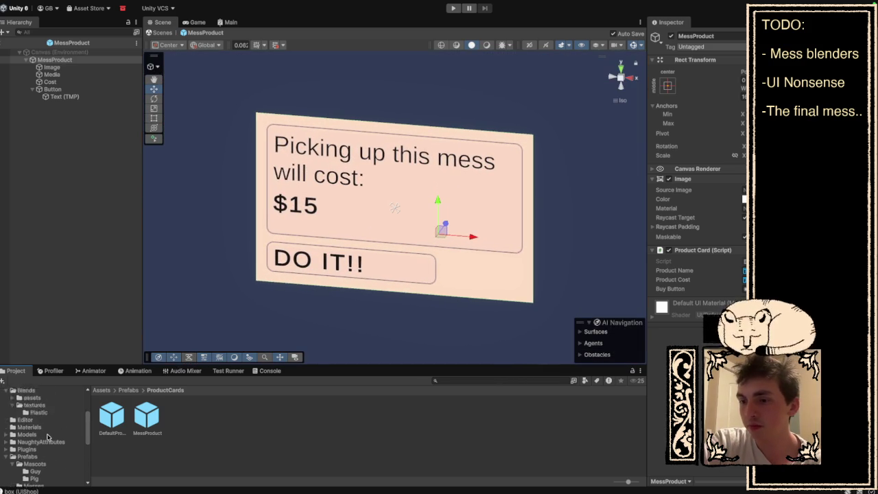
scroll(47, 437, "down", 2)
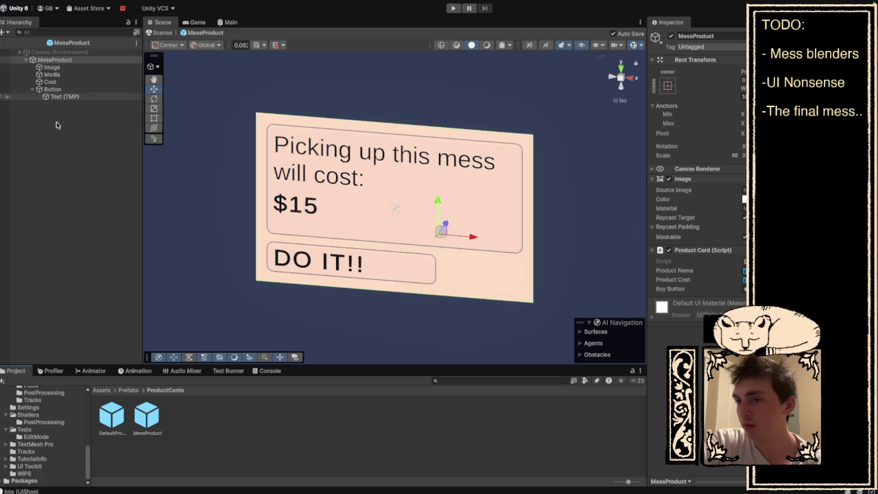
scroll(36, 434, "up", 2)
scroll(42, 433, "up", 3)
left_click(44, 418)
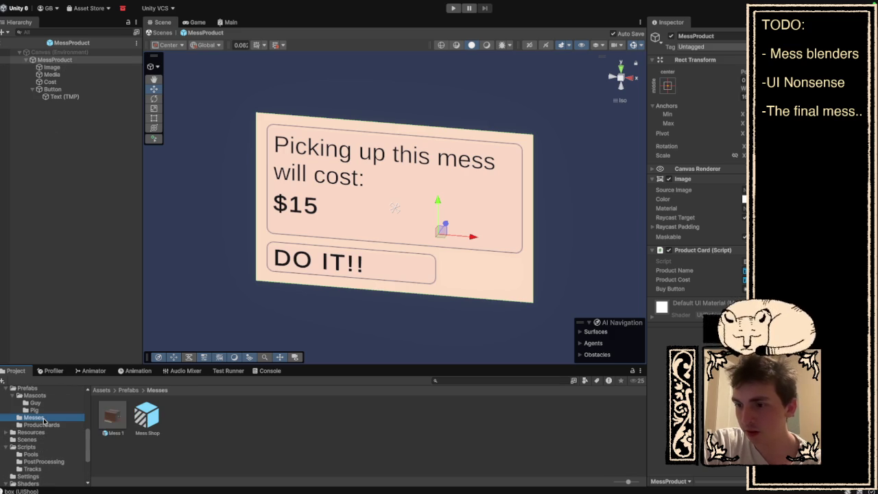
Step: Open the Mess Shop prefab, compare its two ProductCards, and delete the duplicate second one
double_click(144, 417)
left_click(60, 66)
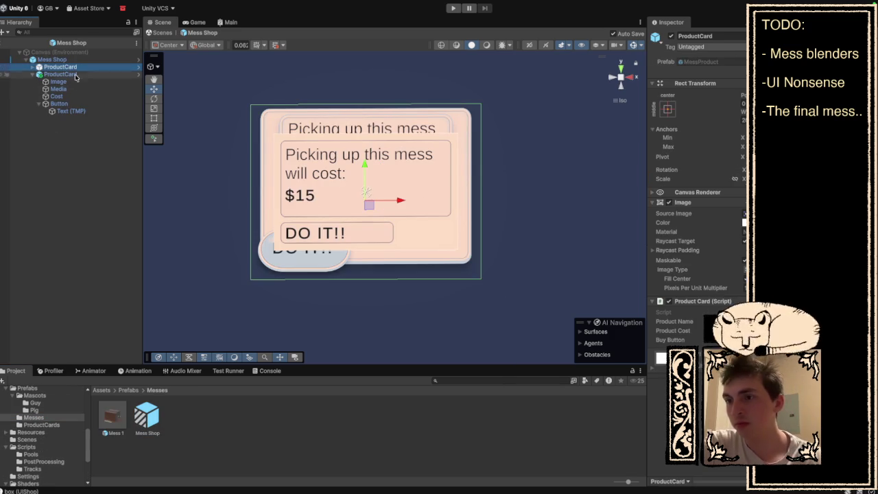
left_click(32, 67)
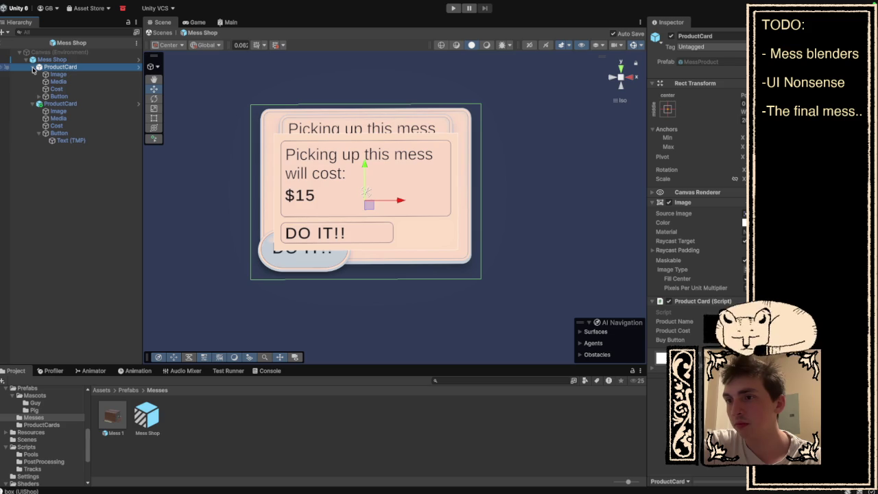
left_click(33, 67)
left_click(68, 74)
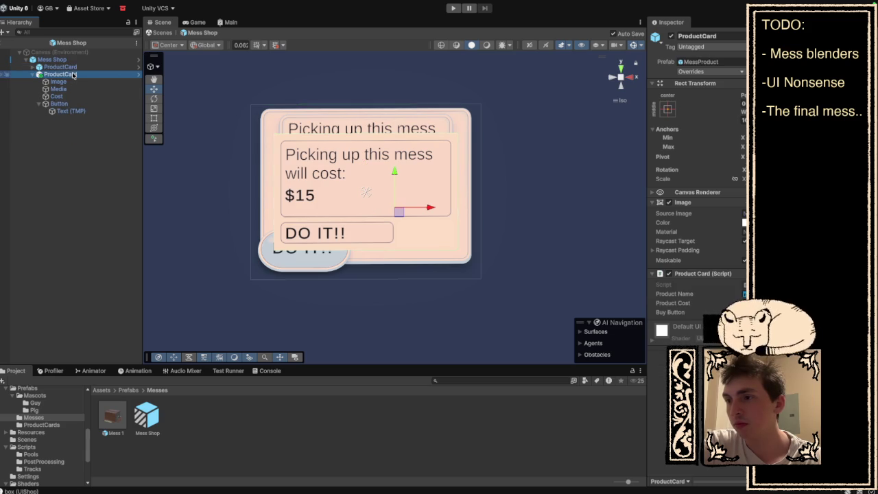
left_click(61, 66)
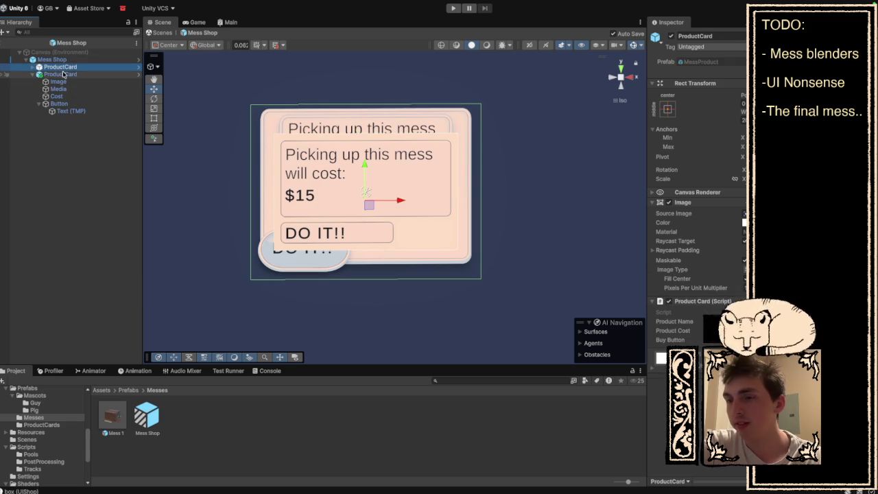
left_click(64, 74)
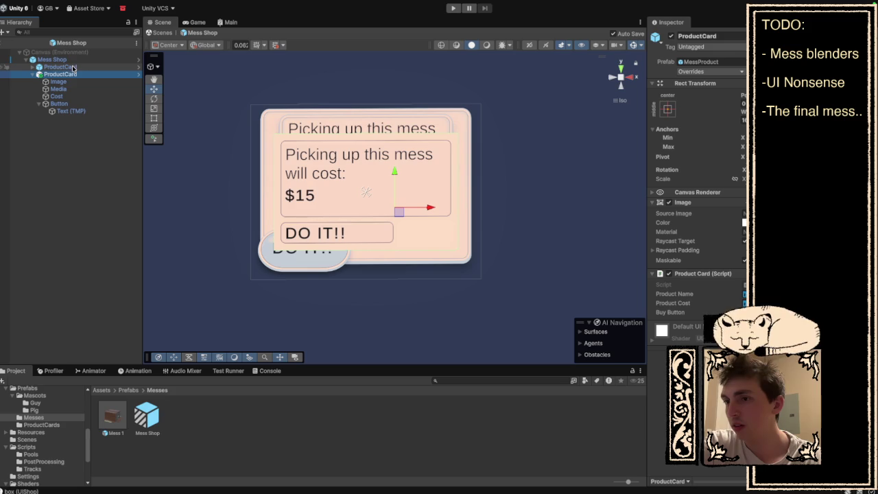
left_click(31, 74)
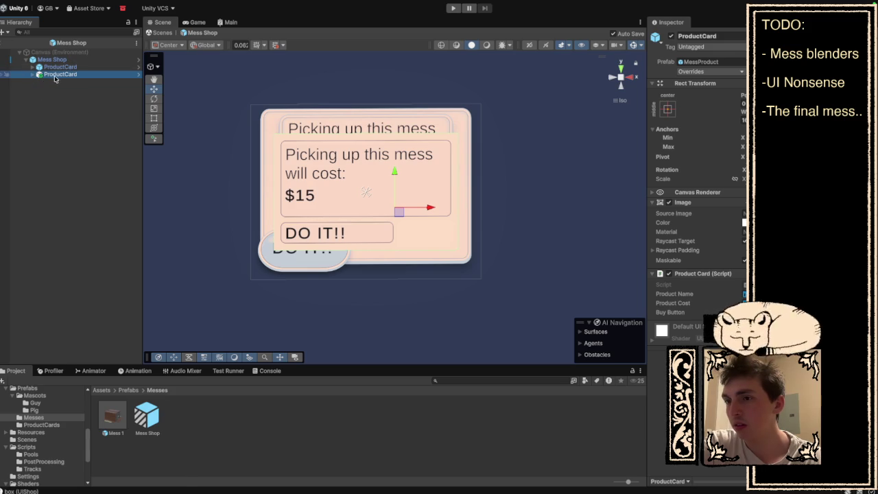
right_click(56, 78)
left_click(83, 115)
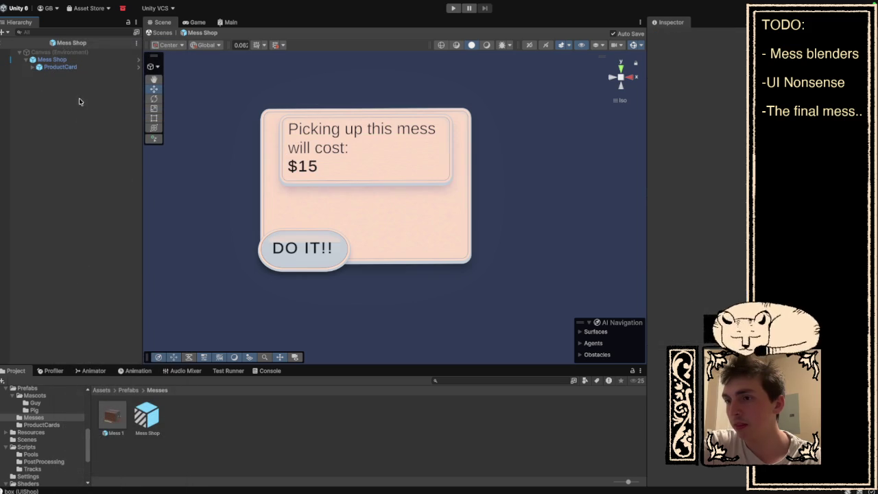
Step: Inspect the remaining ProductCard's Image, Media, Cost text and DO IT!! button elements
left_click(62, 60)
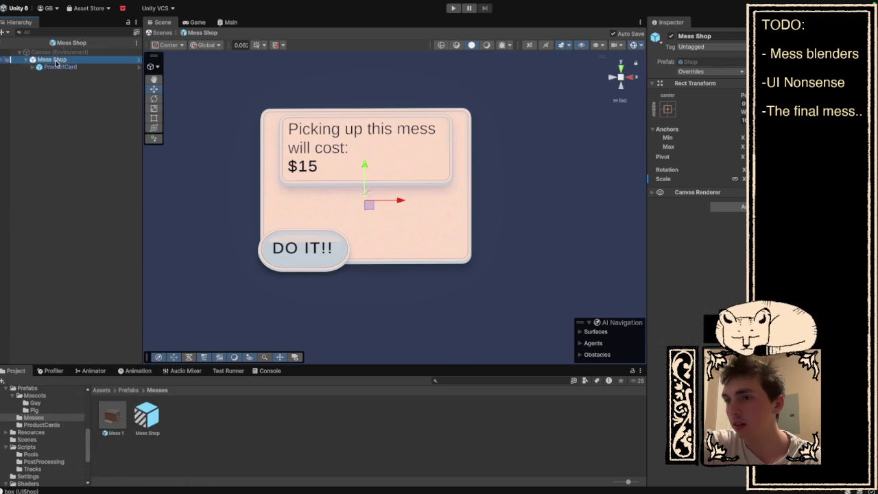
left_click(57, 67)
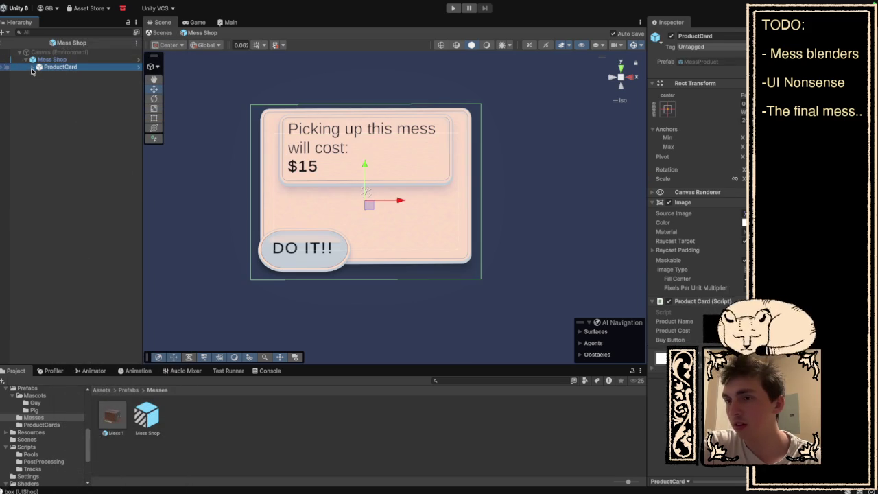
left_click(34, 68)
left_click(56, 74)
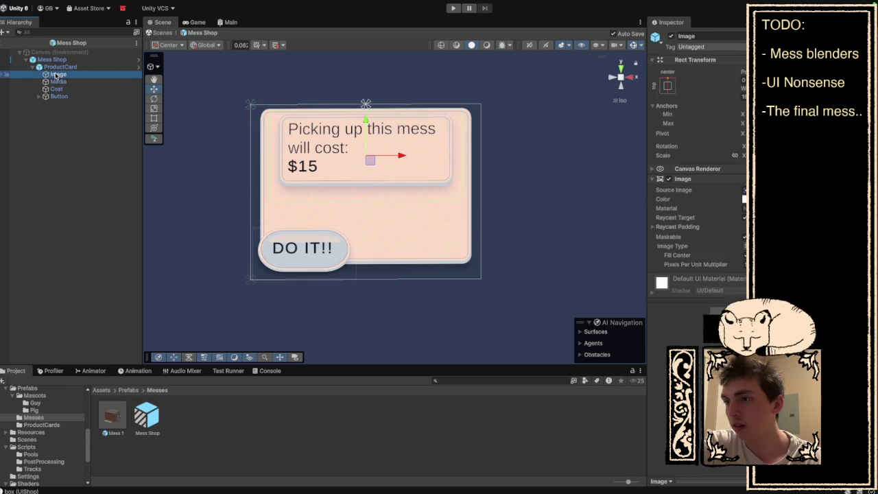
left_click(58, 82)
left_click(57, 89)
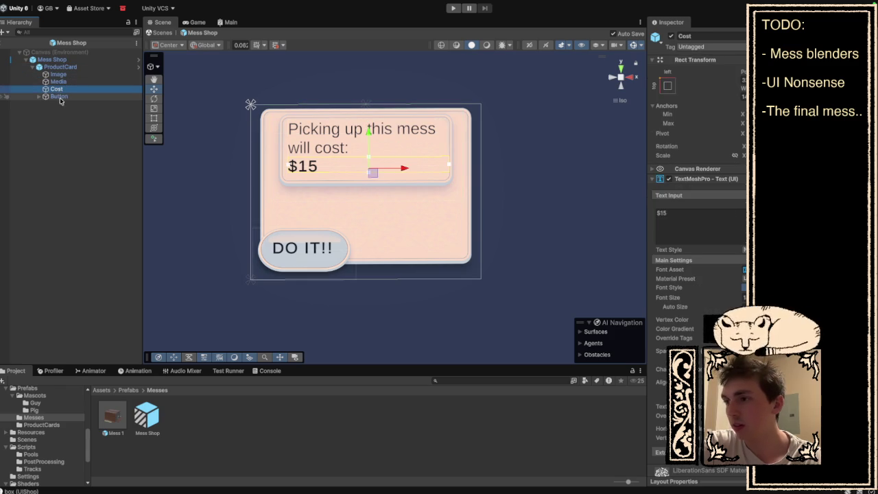
left_click(60, 98)
Step: Play-test the box mess's $20 cleanup popup, closing it with X twice, then stop
left_click(452, 8)
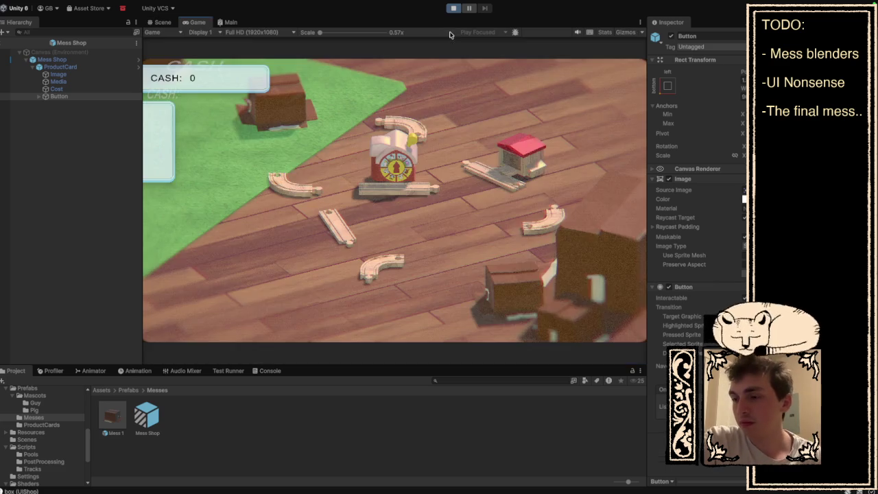
left_click(527, 300)
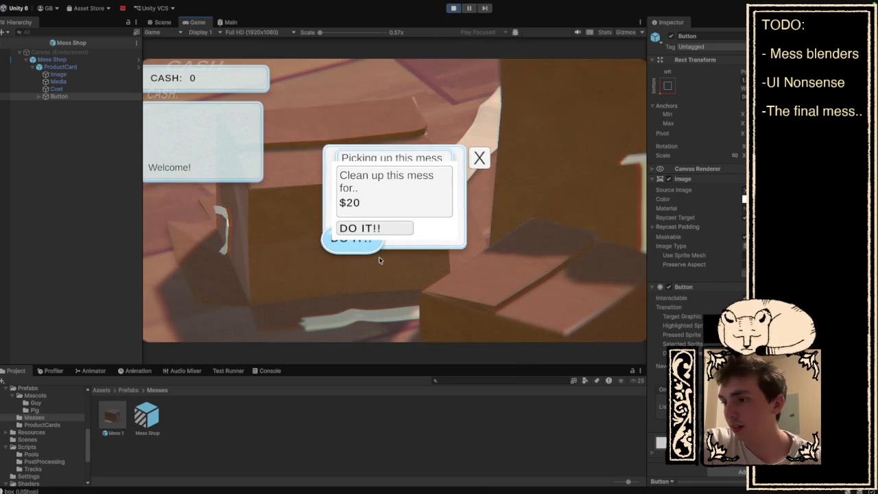
left_click(479, 158)
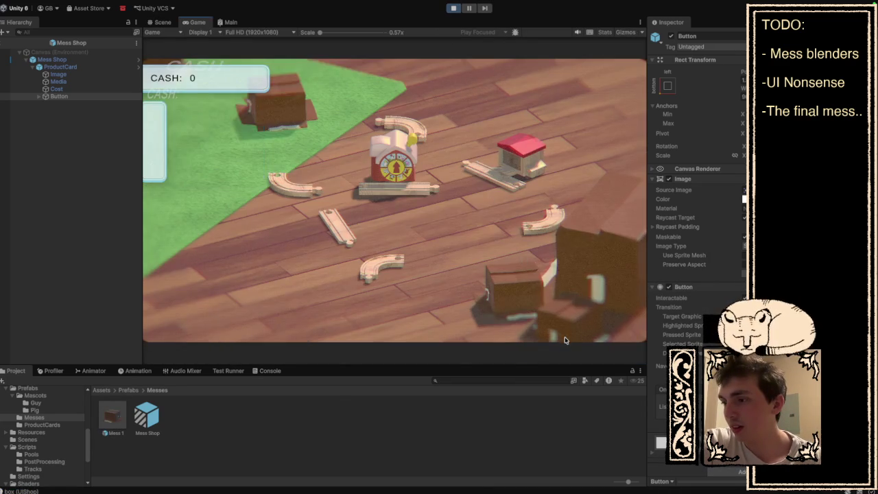
left_click(505, 206)
left_click(479, 158)
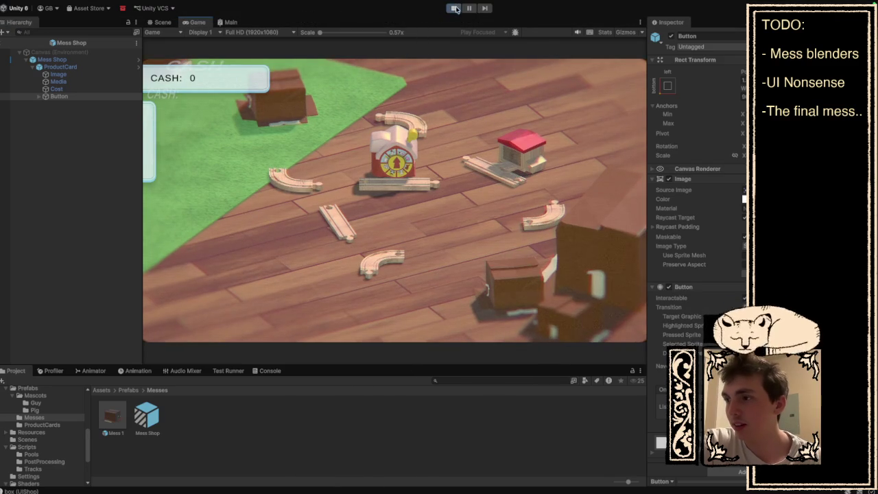
left_click(453, 8)
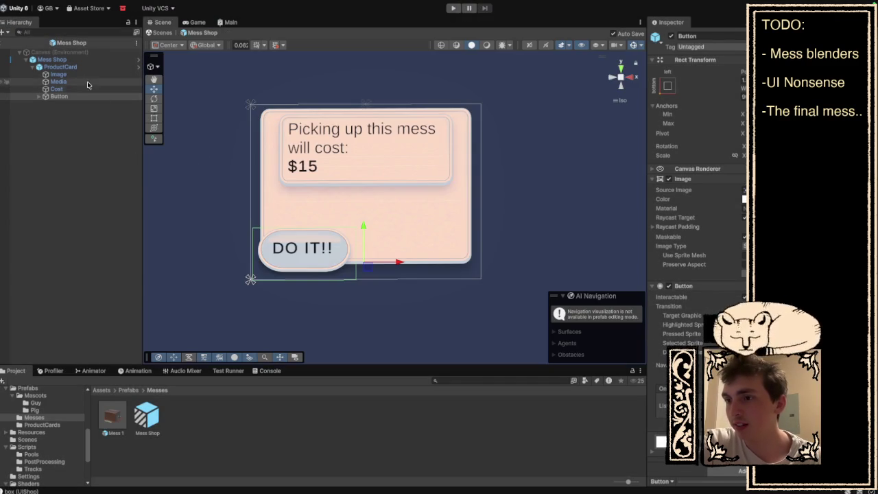
Step: Return to the Mess 1 prefab and re-enable the FocusInCanvas popup canvas
left_click(60, 67)
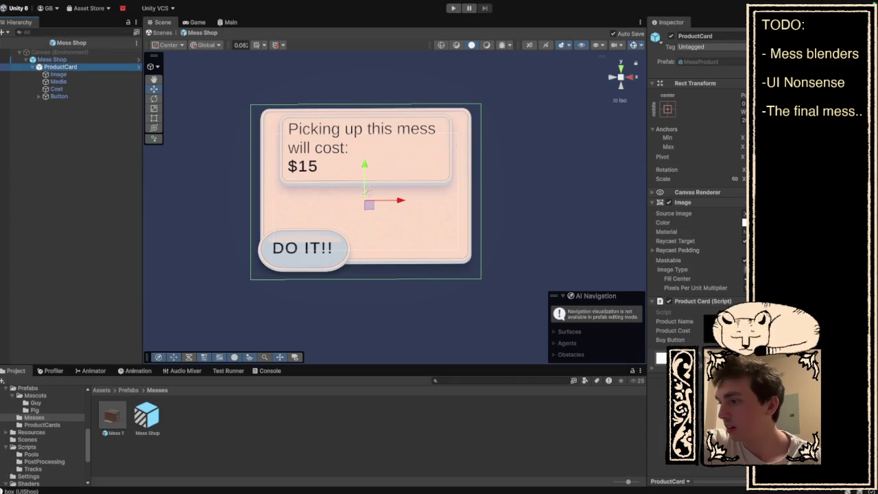
left_click(99, 60)
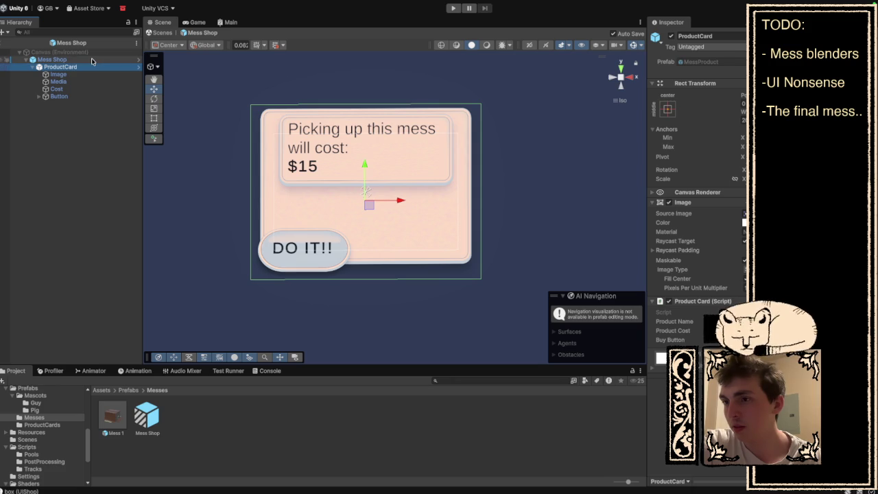
double_click(115, 434)
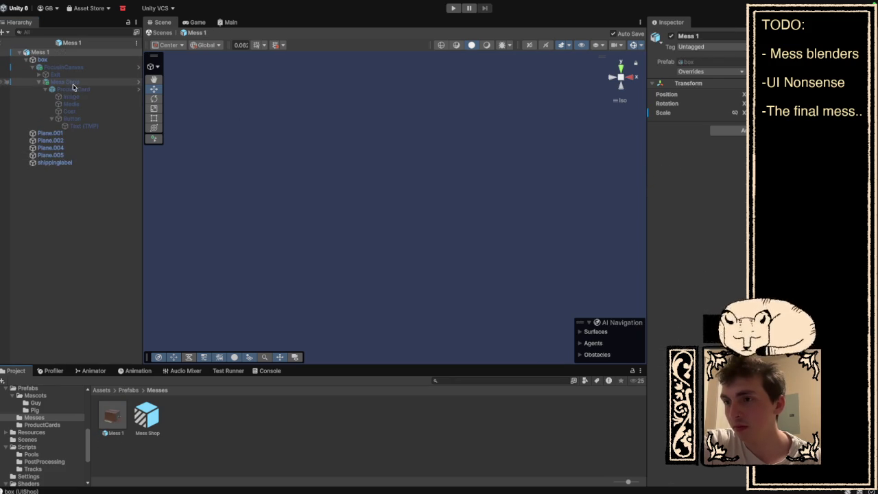
left_click(69, 82)
left_click(74, 90)
key("Up")
key("Up")
key("Up")
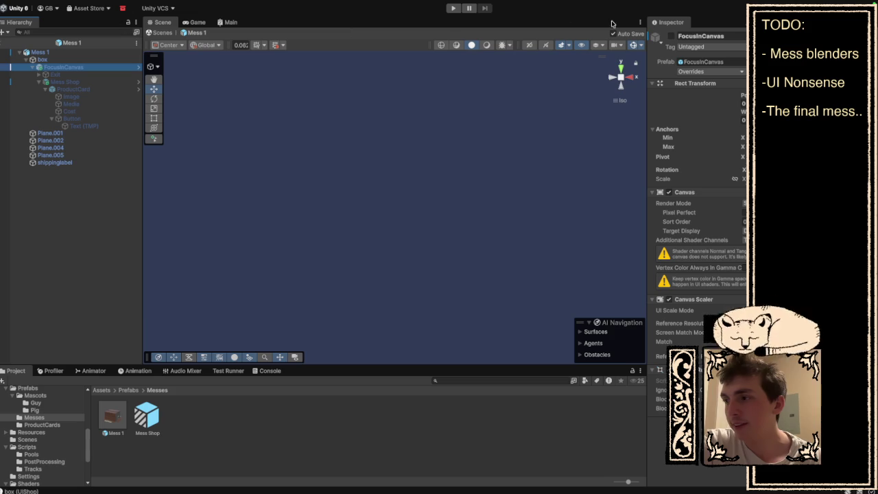
left_click(671, 36)
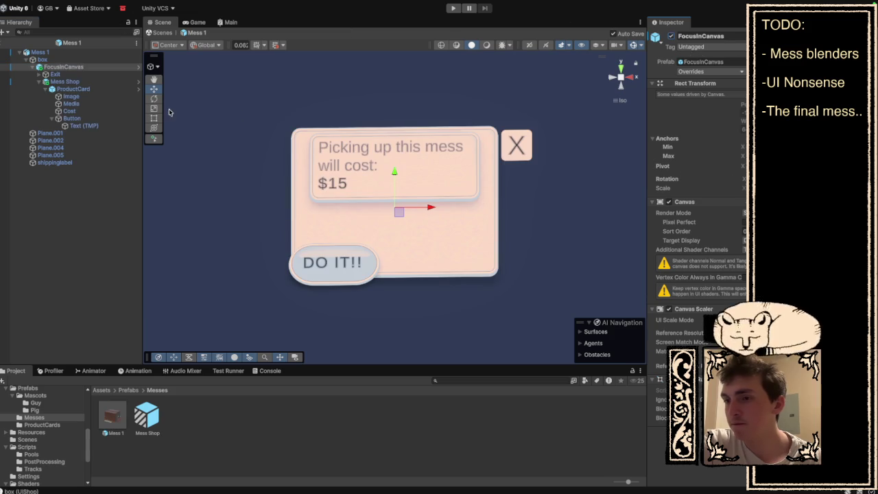
Step: Inspect the Mess Shop and ProductCard objects and the box's components
left_click(93, 82)
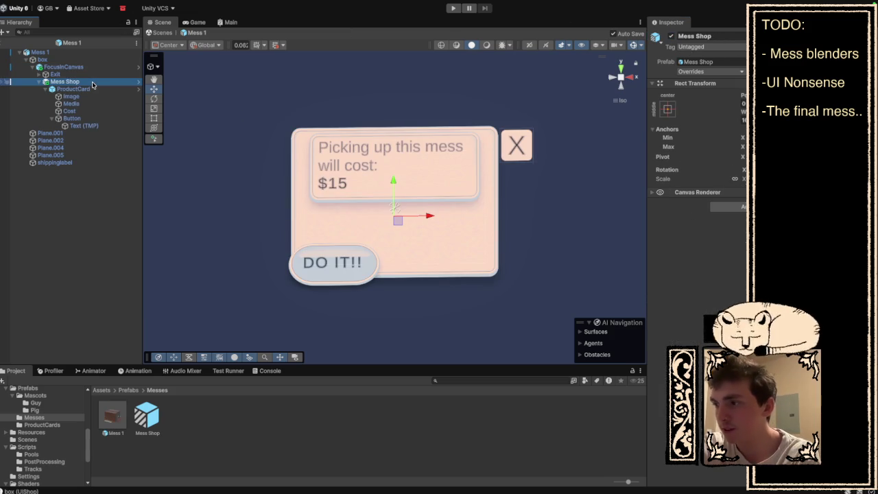
left_click(90, 89)
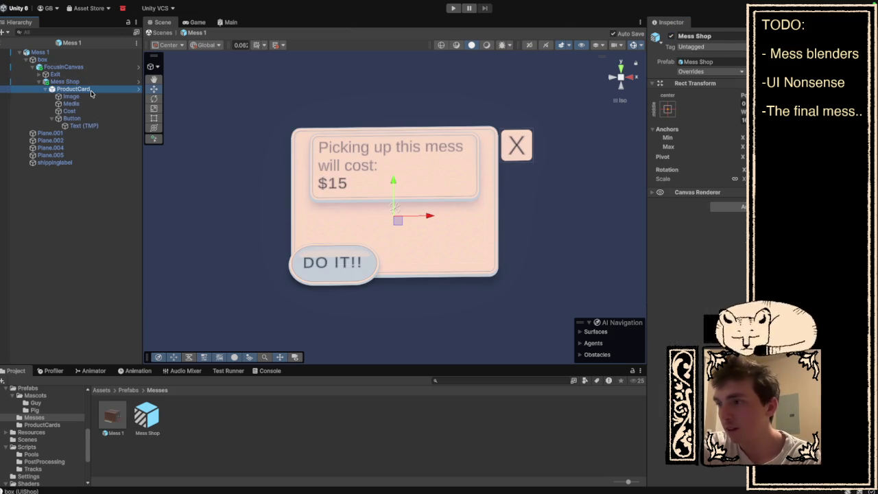
left_click(43, 90)
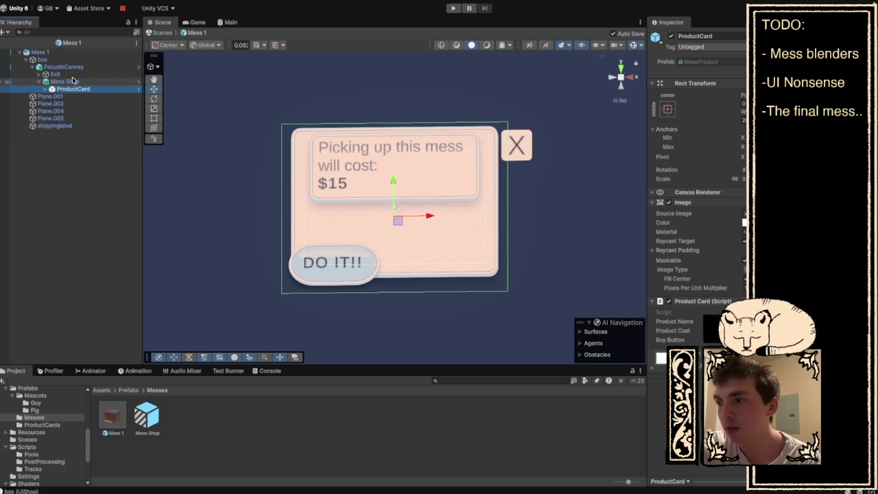
left_click(74, 83)
left_click(71, 61)
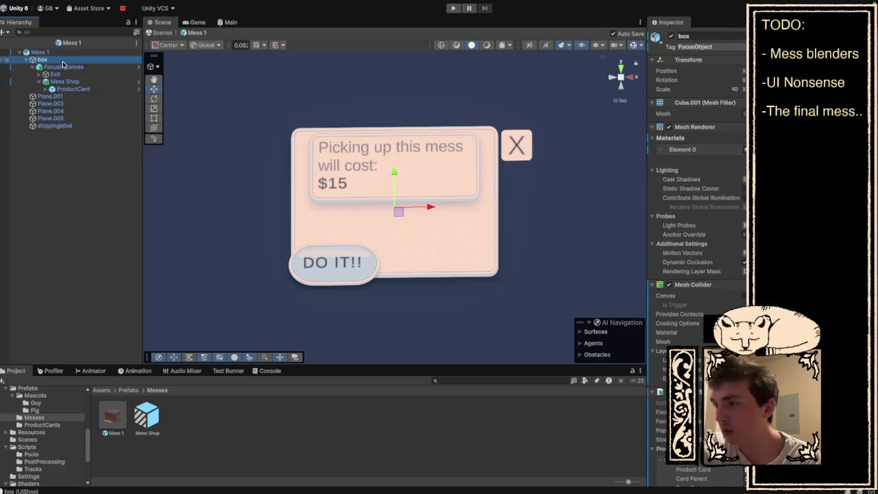
scroll(696, 206, "down", 5)
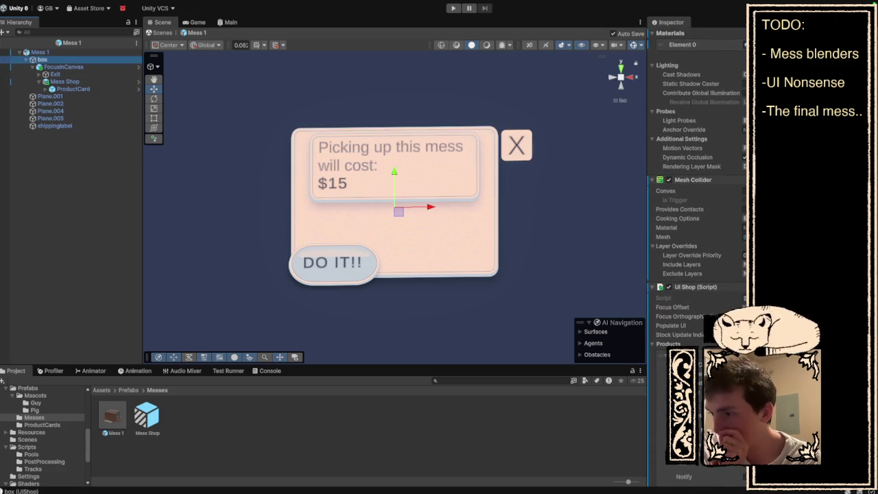
scroll(696, 206, "down", 6)
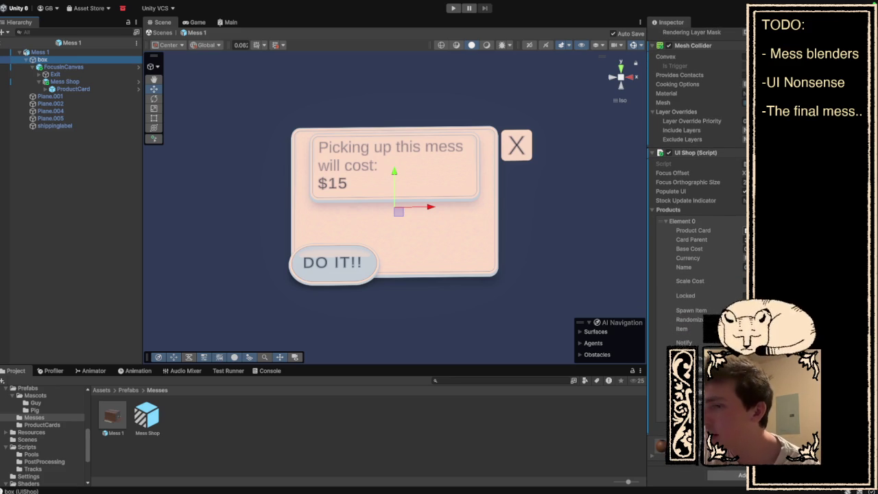
Step: Assign ProductCard to the box's UI Shop product entry and expand it to reveal the button text
mouse_move(102, 89)
left_mouse_down()
mouse_move(687, 183)
mouse_move(744, 235)
left_mouse_up()
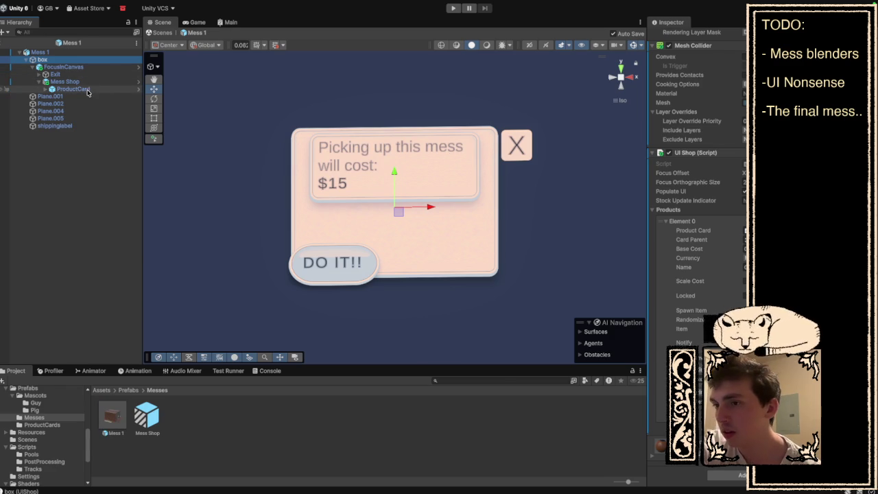
left_click(45, 89)
left_click(80, 89)
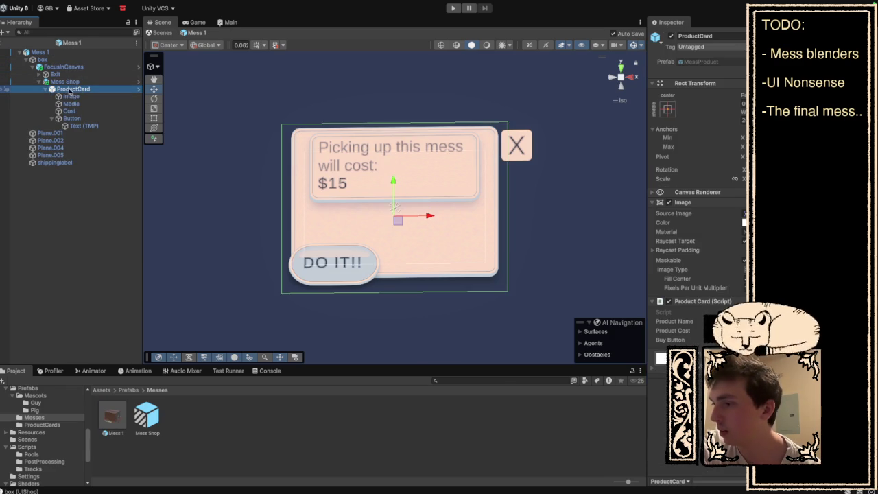
left_click(45, 89)
left_click(75, 81)
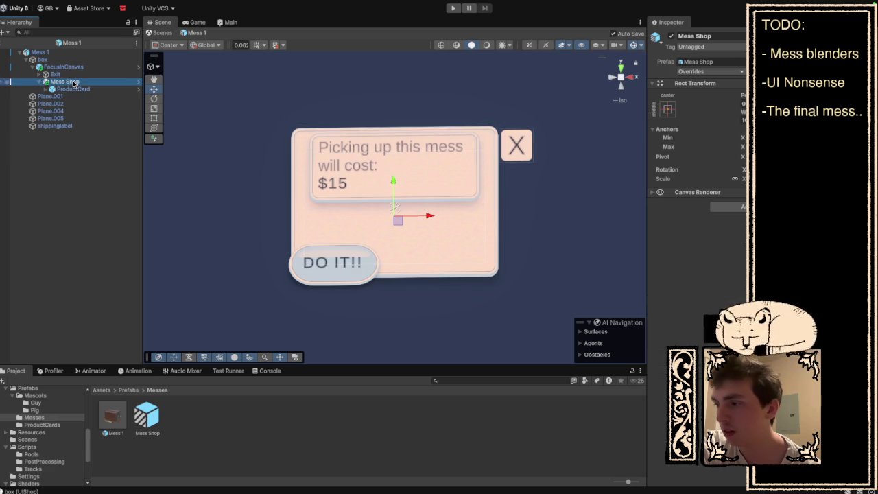
left_click(47, 52)
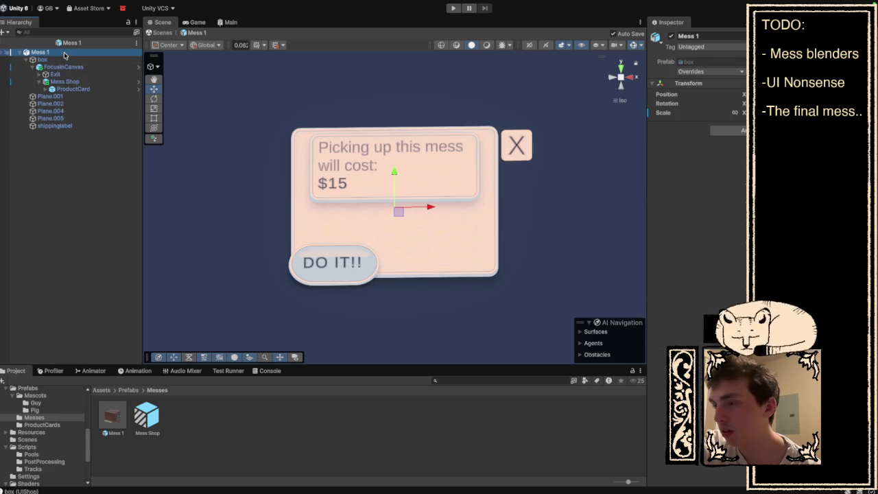
left_click(42, 60)
scroll(696, 274, "down", 10)
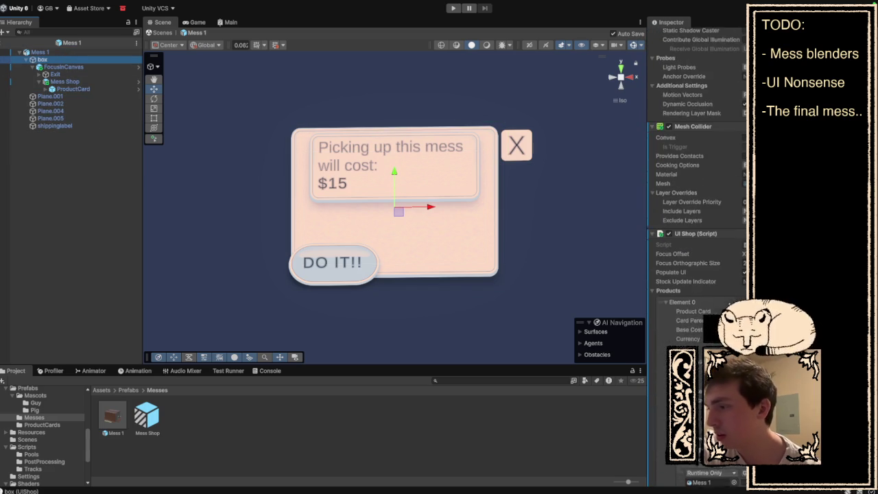
scroll(729, 304, "down", 3)
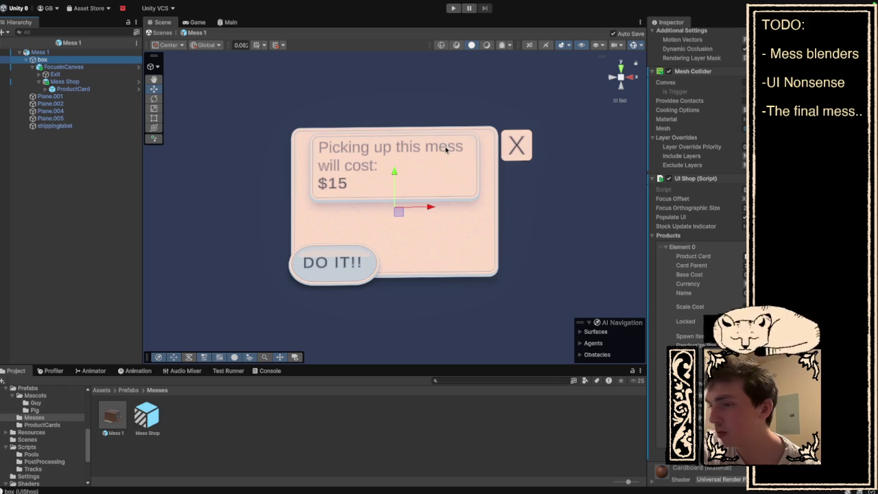
left_click(46, 89)
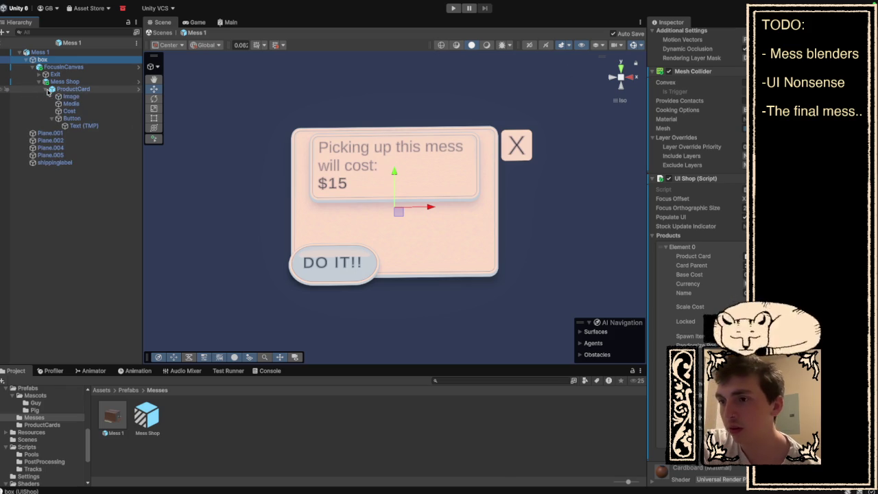
Step: Untick Raycast Target in the DO IT!! label's Text (TMP) Extra Settings, then start Play
left_click(84, 126)
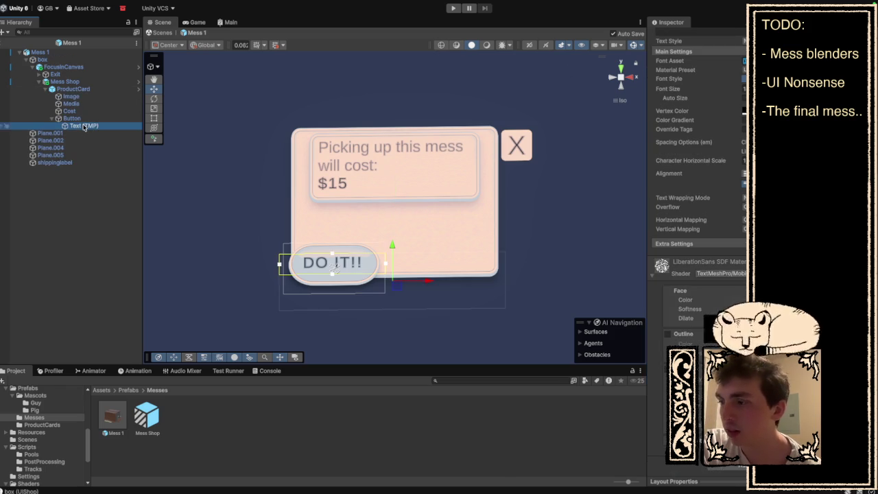
scroll(696, 205, "up", 5)
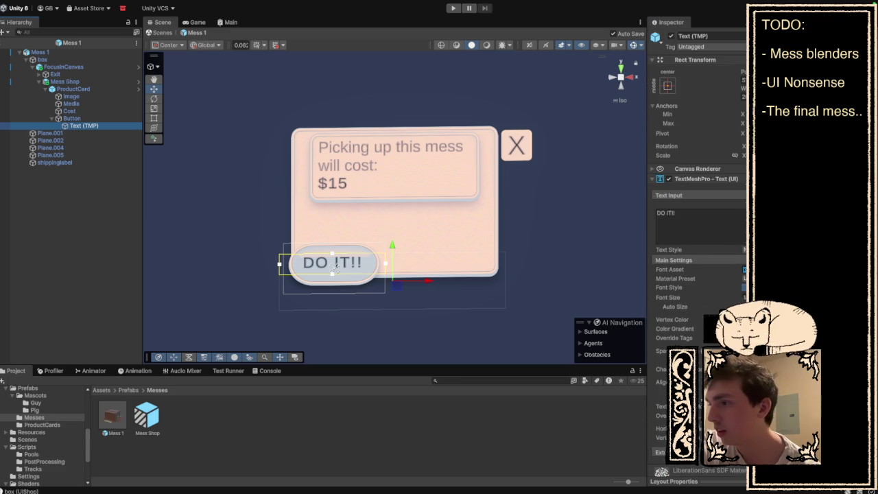
scroll(696, 206, "down", 2)
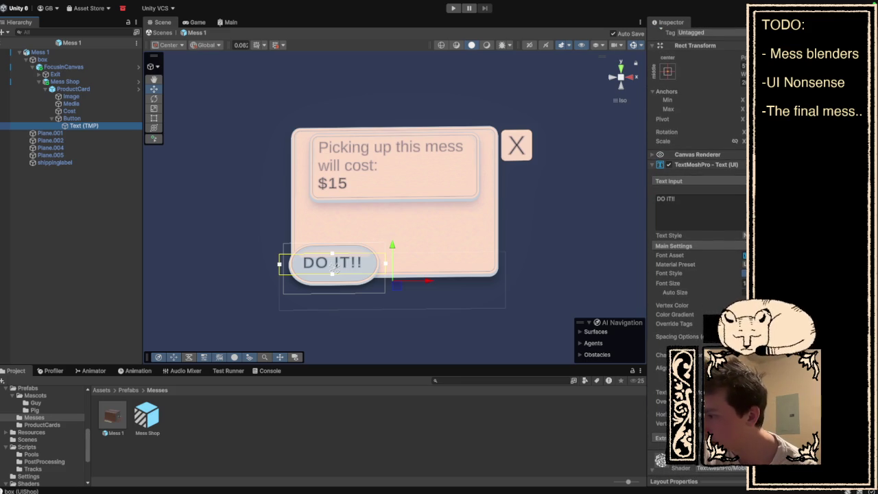
scroll(696, 206, "down", 5)
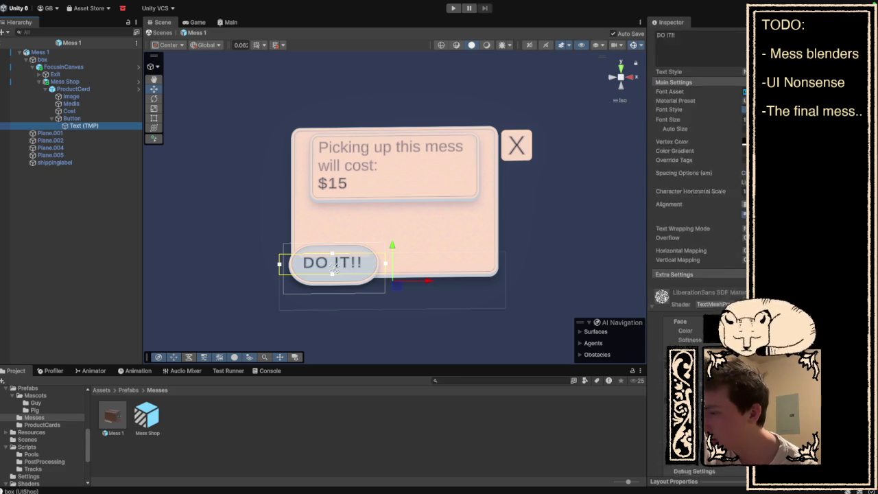
scroll(696, 206, "up", 6)
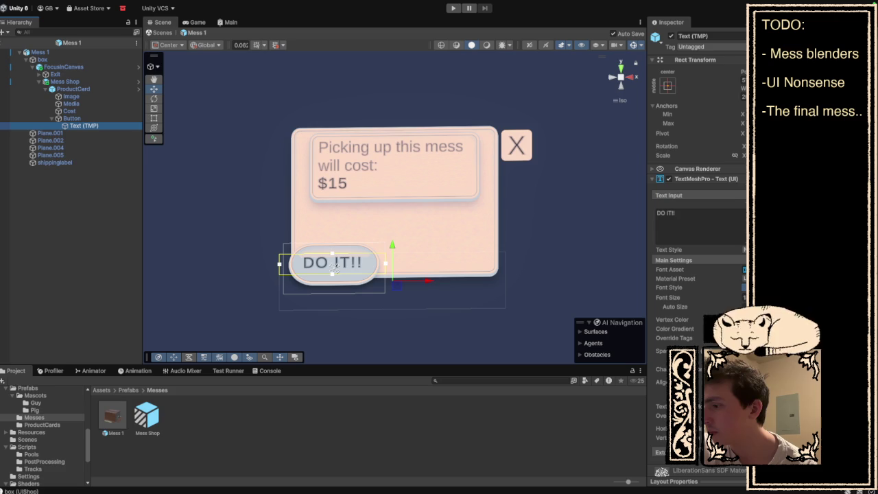
left_click(653, 170)
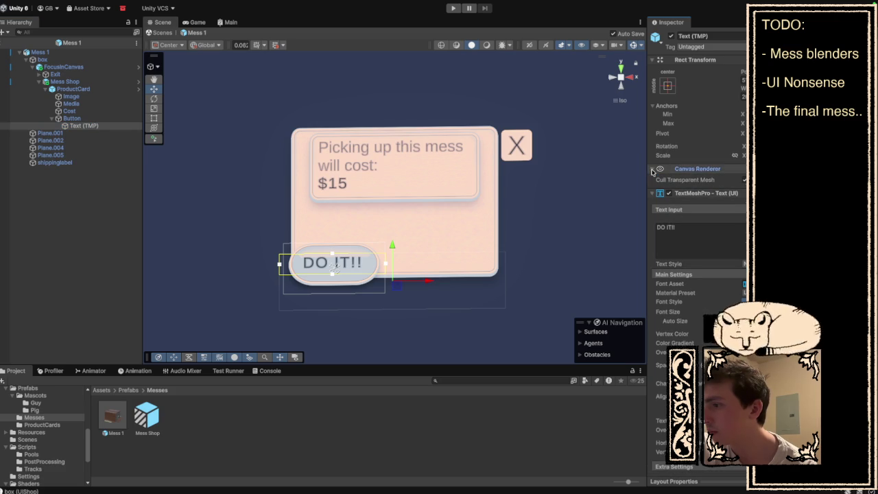
scroll(724, 205, "down", 7)
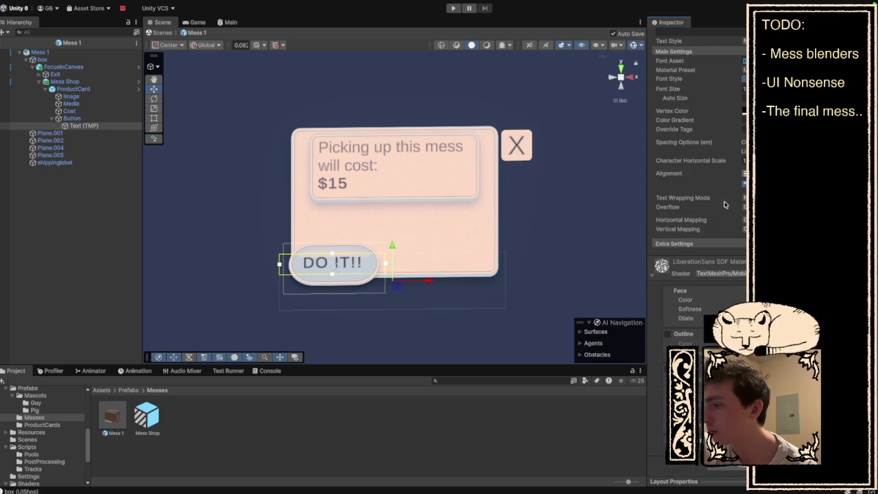
left_click(728, 244)
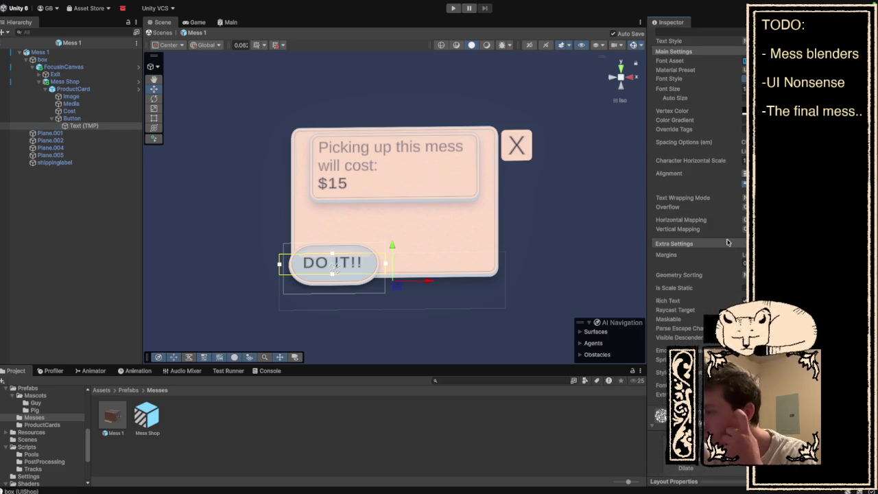
scroll(728, 242, "down", 1)
scroll(728, 242, "down", 1)
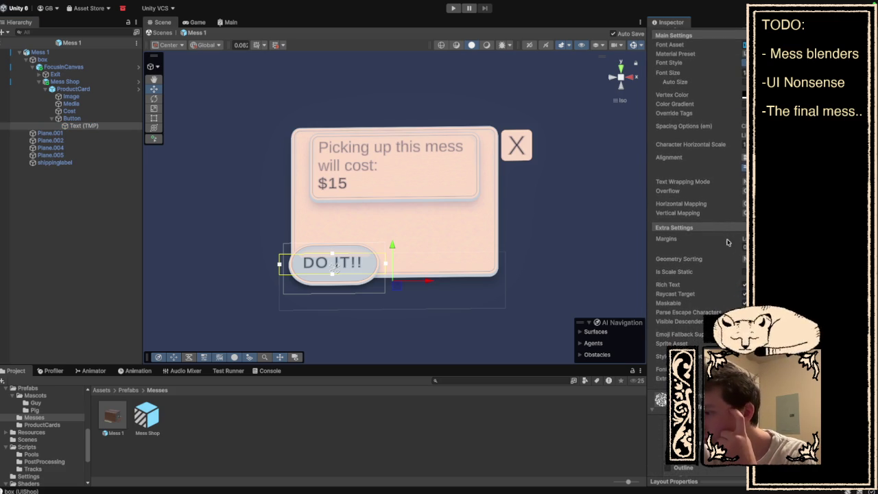
left_click(745, 294)
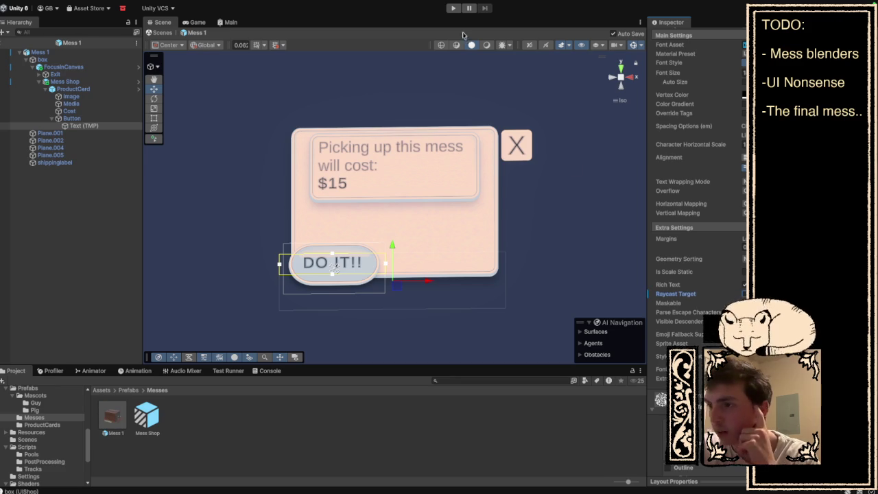
left_click(452, 9)
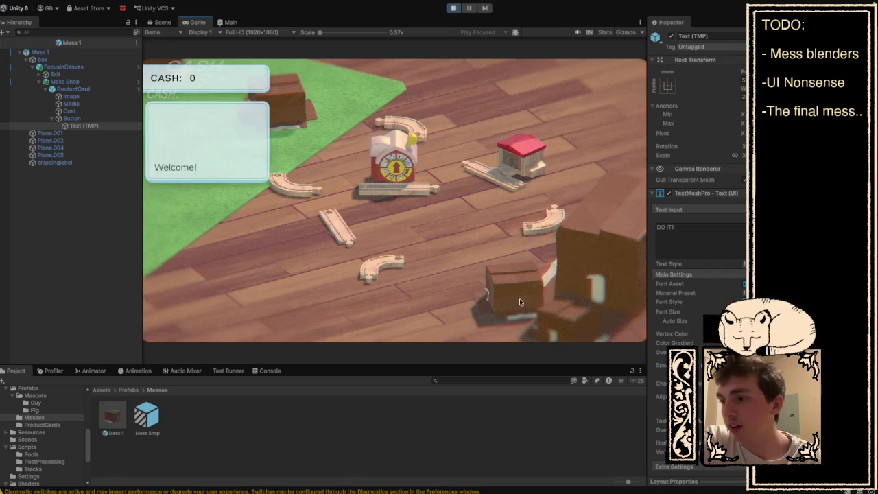
Step: Open the box's cleanup popup, close it with X, and drag the clock-tower mascot to the lower left
left_click(514, 295)
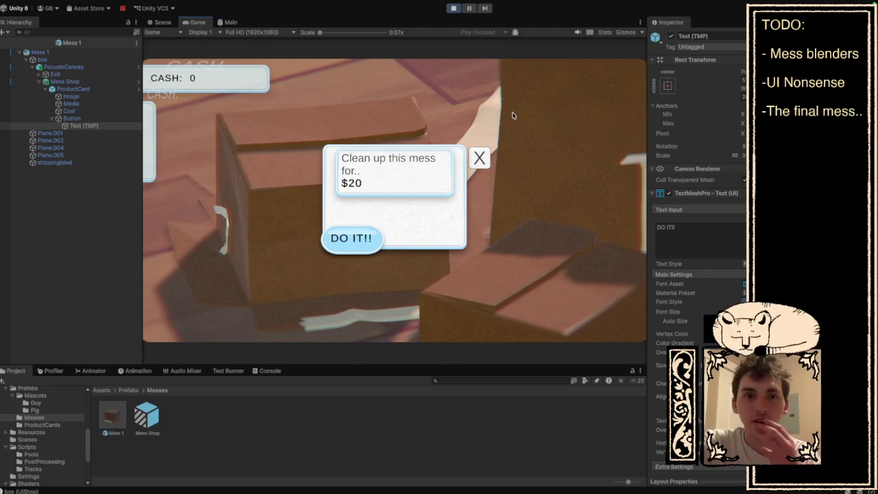
left_click(479, 158)
left_click_drag(374, 192, 241, 251)
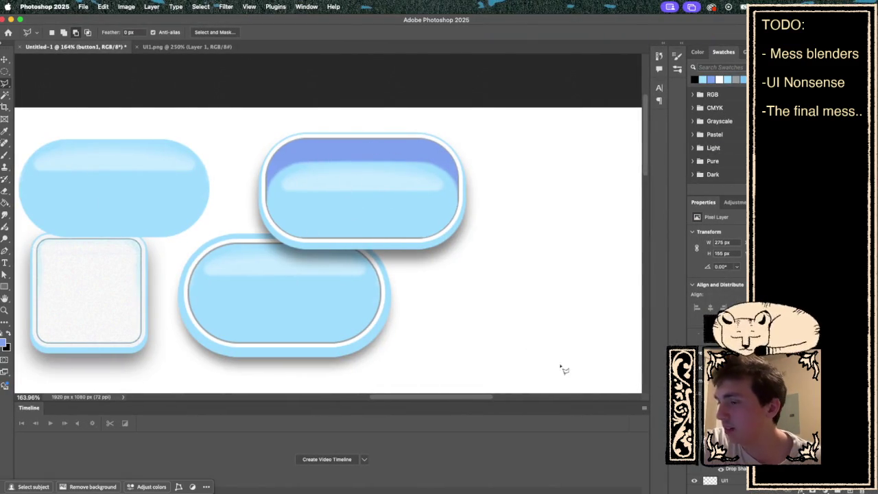
Step: On the buttonpressed1 layer, Magic Wand-select the pressed button's inner face
key("ctrl+comma")
key("ctrl+comma")
key("ctrl+comma")
key("ctrl+comma")
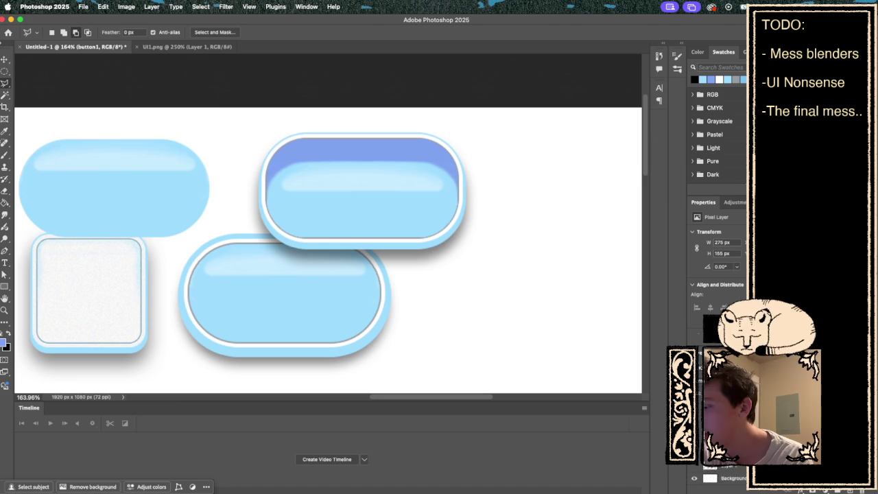
key("ctrl+comma")
key("ctrl+comma")
key("alt+bracketright")
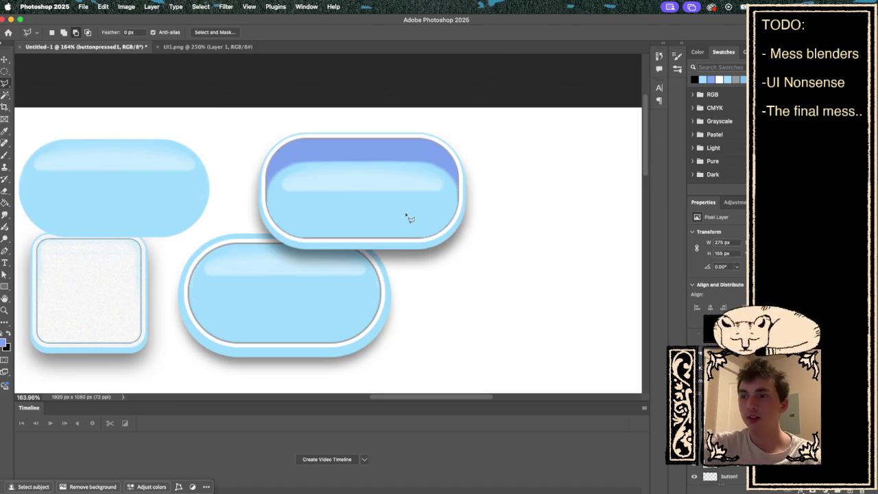
scroll(408, 217, "up", 5)
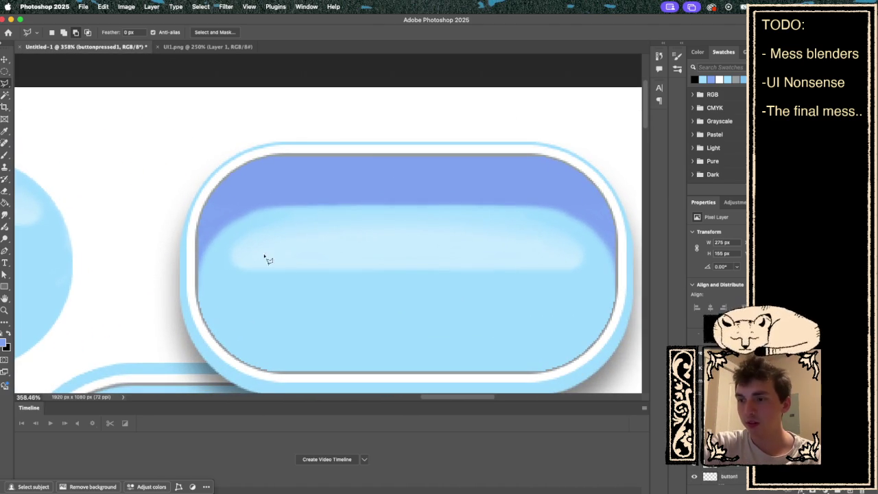
left_click(5, 96)
left_click(220, 274)
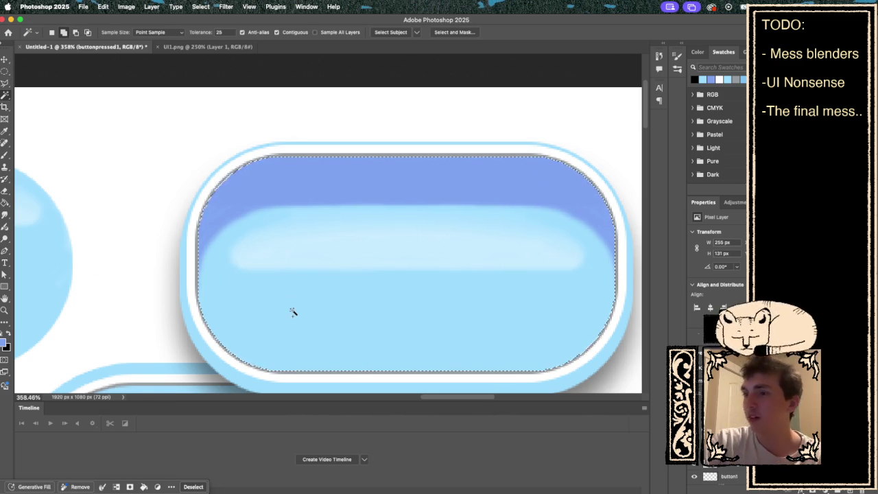
Step: Sample the button's light blue as the paint colour and test a stroke, undoing it
key("b")
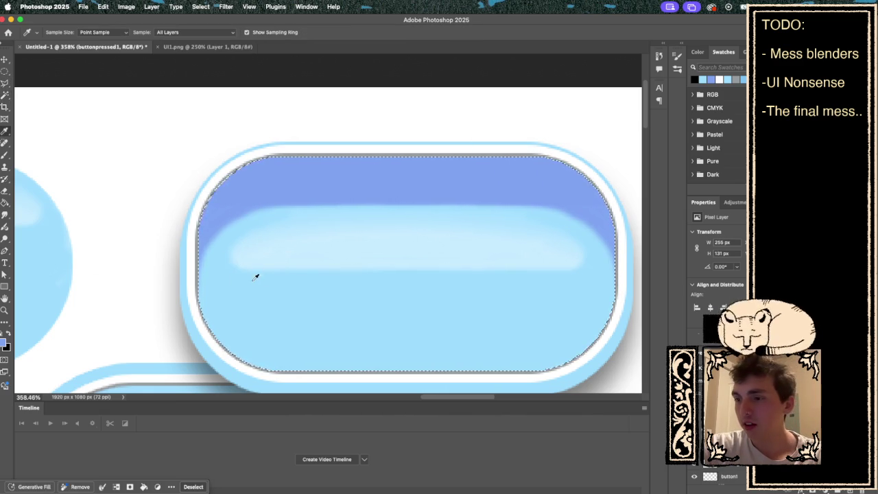
left_click(255, 285, "alt")
mouse_move(204, 237)
left_mouse_down()
mouse_move(206, 294)
mouse_move(202, 259)
mouse_move(216, 229)
mouse_move(266, 193)
left_mouse_up()
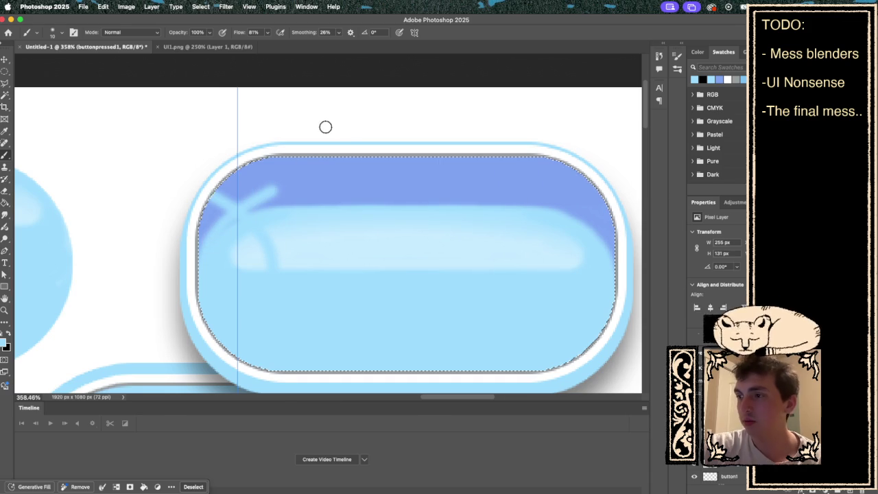
key("super+z")
left_click(414, 32)
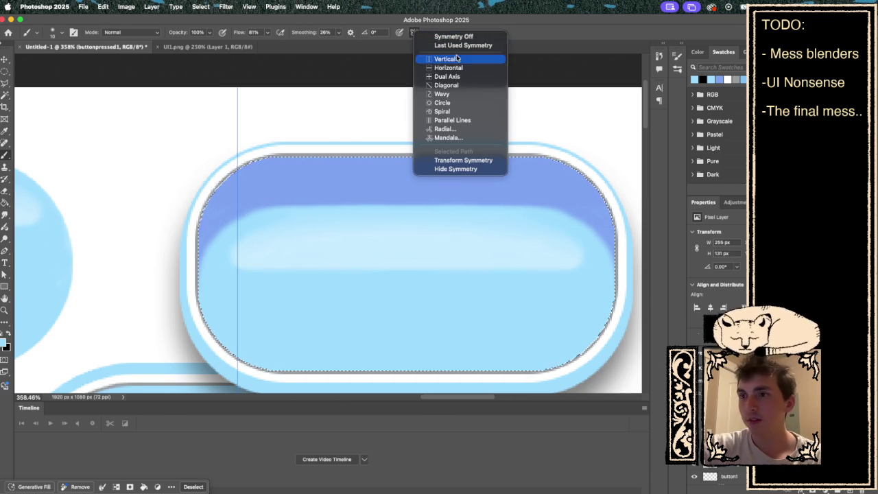
Step: Turn on vertical symmetry and center its axis on the pressed button
left_click(467, 59)
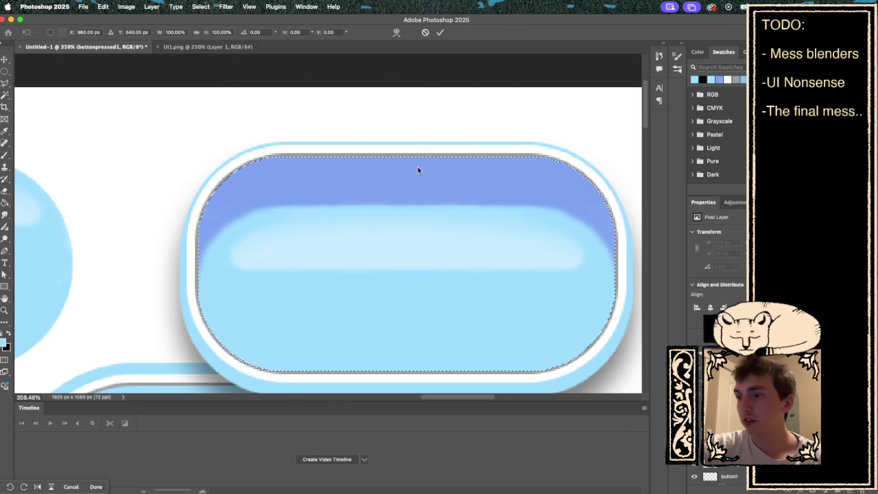
scroll(418, 165, "down", 5)
left_click_drag(205, 274, 338, 208)
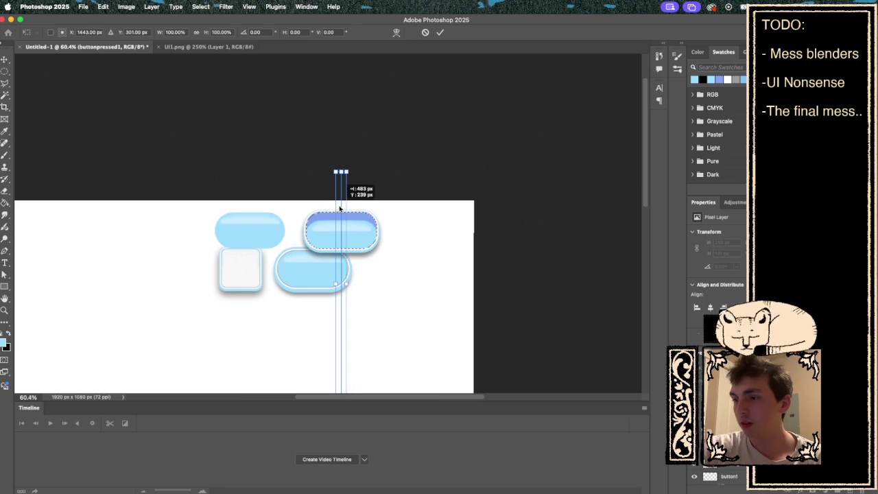
scroll(339, 203, "up", 5)
scroll(373, 189, "up", 3)
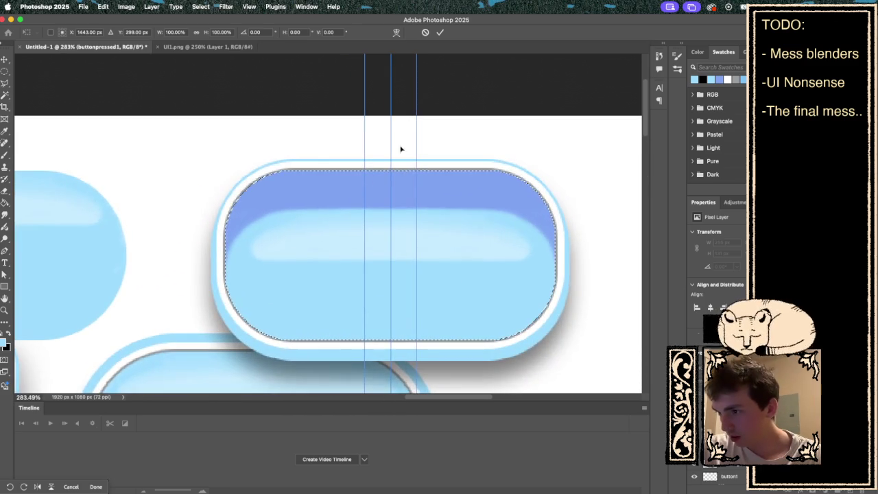
left_click(439, 33)
Step: Paint light blue over the button's dark band, keeping a thin top strip, then deselect
mouse_move(227, 259)
left_mouse_down()
mouse_move(251, 215)
mouse_move(339, 190)
mouse_move(395, 188)
mouse_move(272, 190)
mouse_move(257, 196)
mouse_move(227, 255)
left_mouse_up()
left_click_drag(280, 188, 450, 182)
key("super+z")
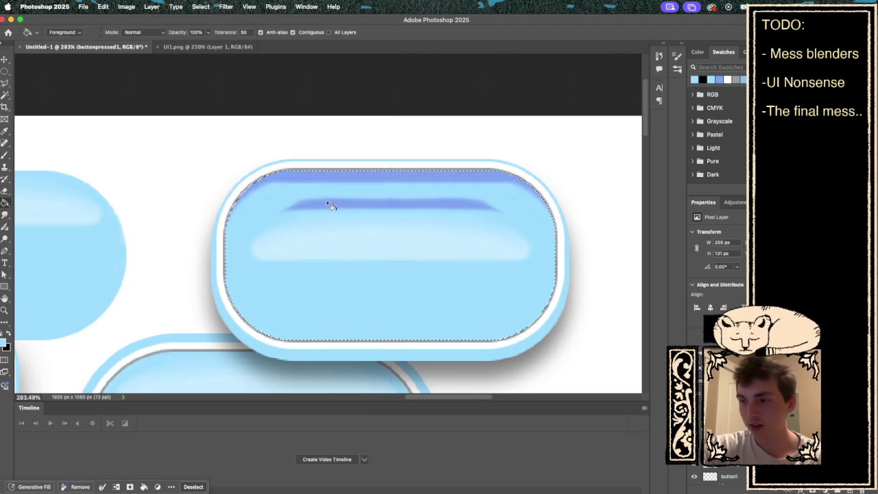
key("super+z")
key("super+shift+z")
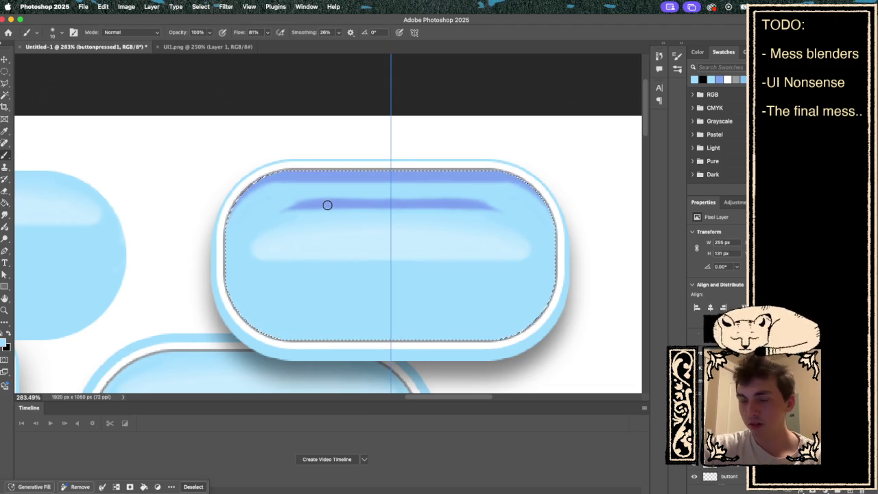
key("g")
key("super+semicolon")
key("super+z")
key("b")
key("super+semicolon")
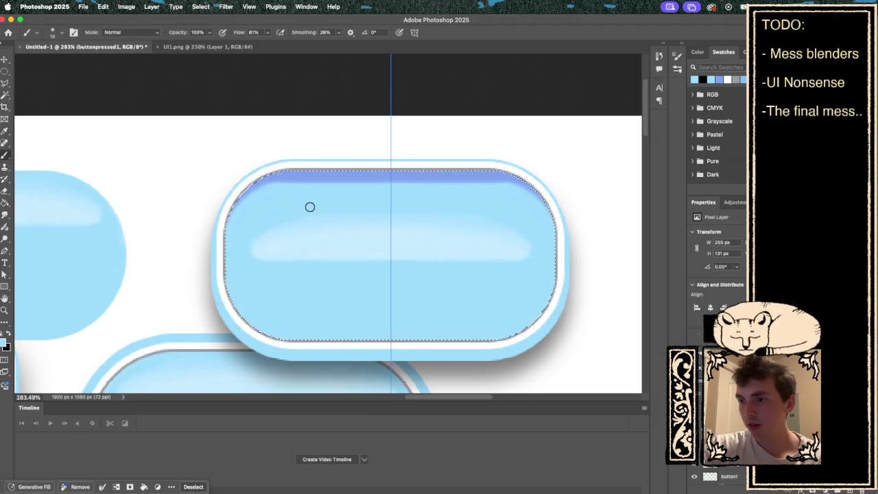
key("super+d")
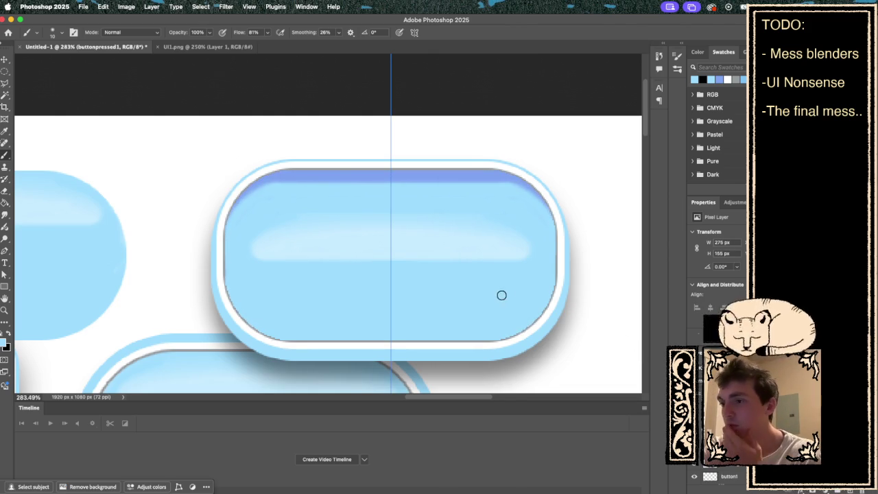
Step: Overwrite buttonpressed1.png with the repainted pressed-button image
key("super+s")
left_click(604, 306)
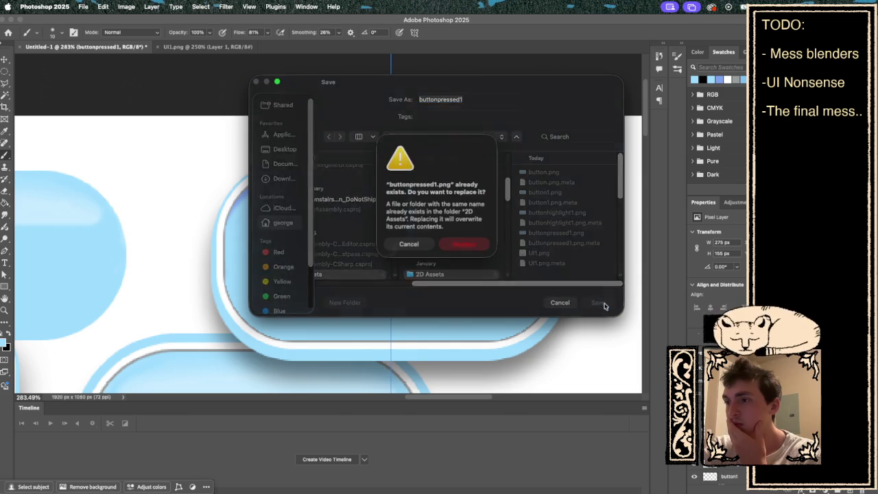
left_click(463, 246)
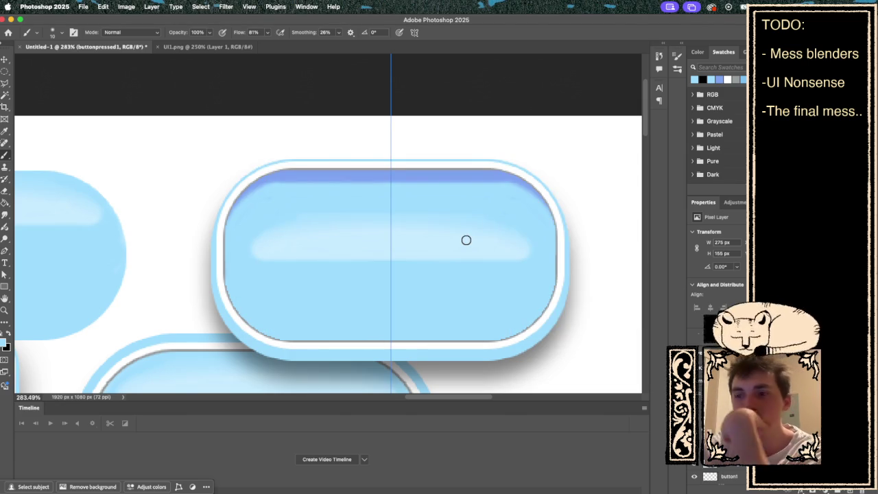
key("ctrl+Right")
key("ctrl+Right")
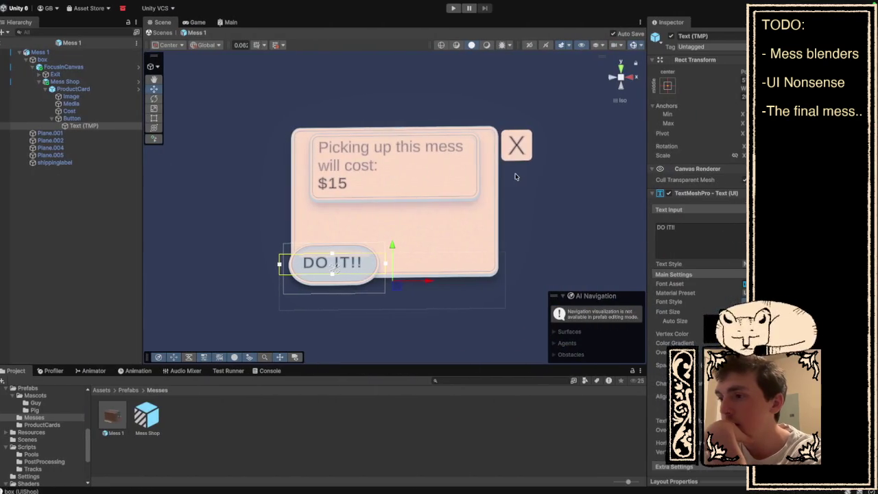
Step: Deactivate the FocusInCanvas object in the Inspector and start the game in play mode
left_click(199, 22)
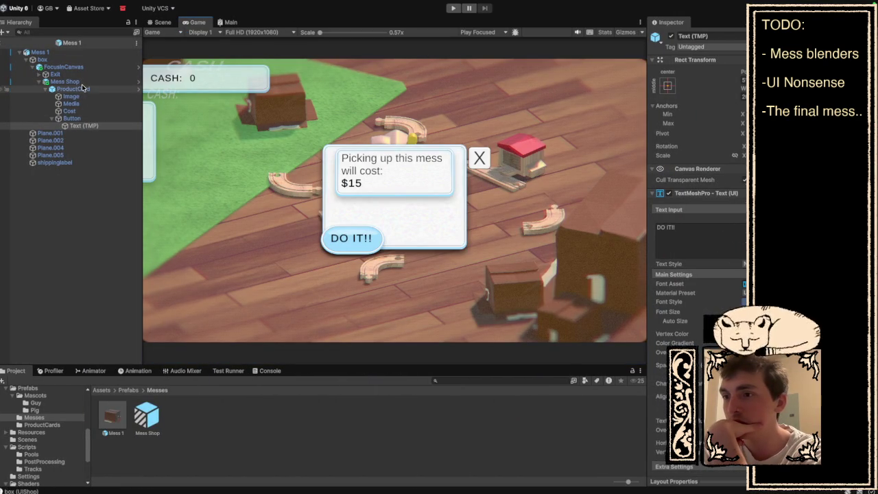
left_click(83, 66)
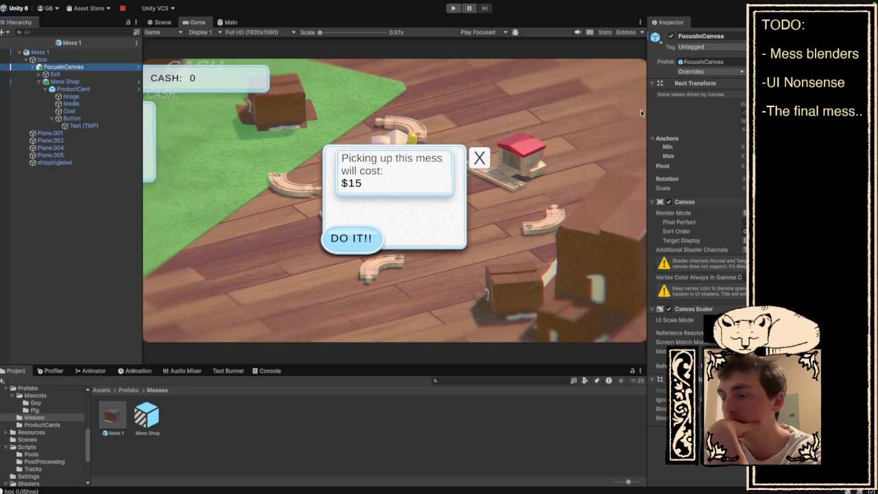
left_click(671, 35)
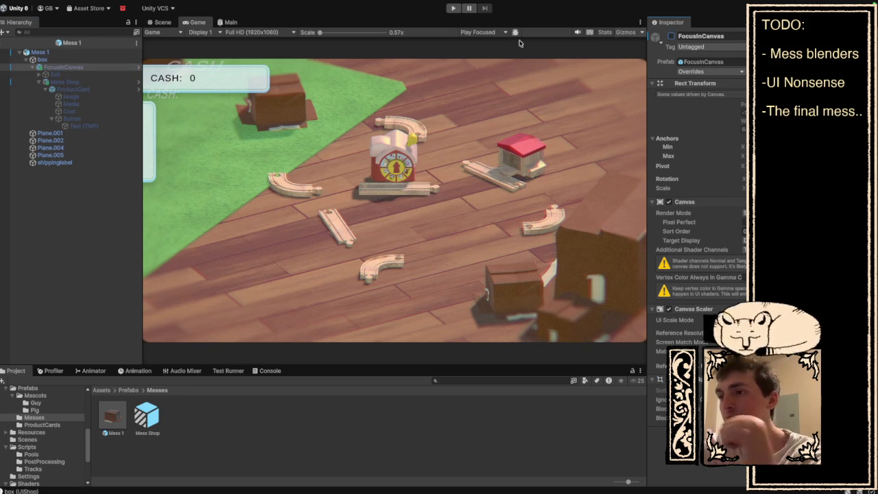
left_click(452, 8)
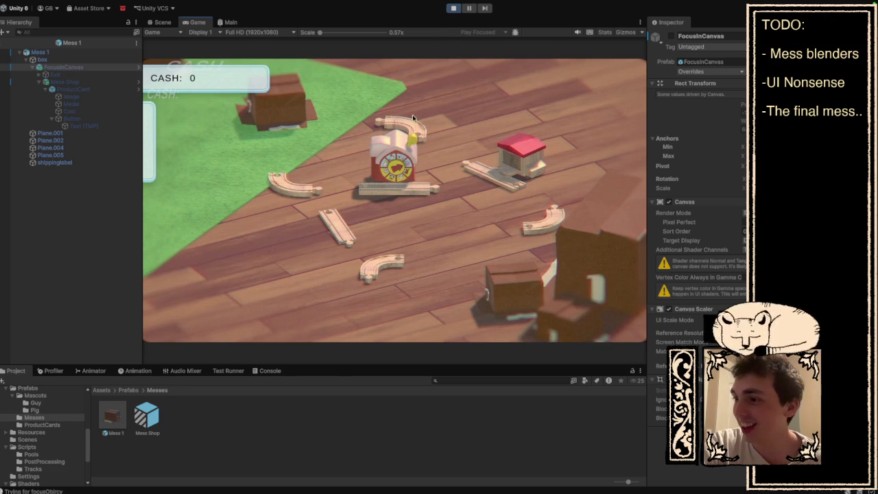
Step: Set the red station at the grass edge and snap curved and straight tracks into a closed oval
left_click(413, 118)
left_click_drag(400, 161, 396, 132)
left_click(396, 133)
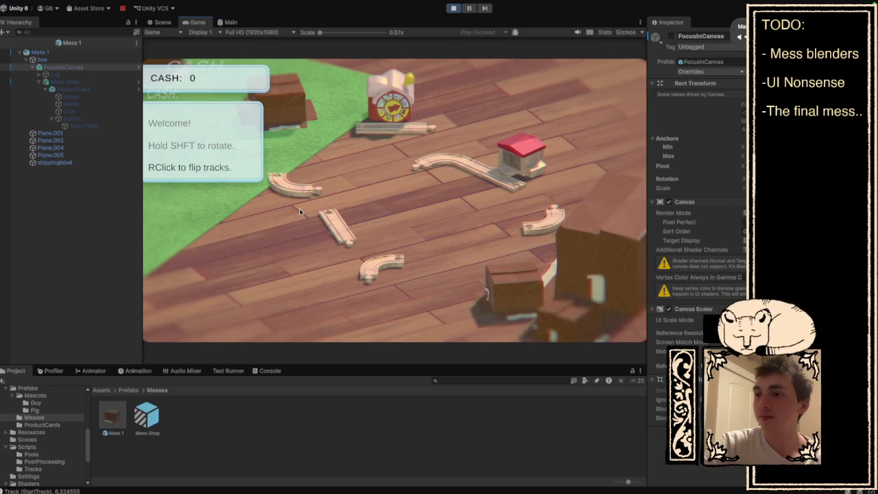
left_click_drag(300, 212, 412, 199)
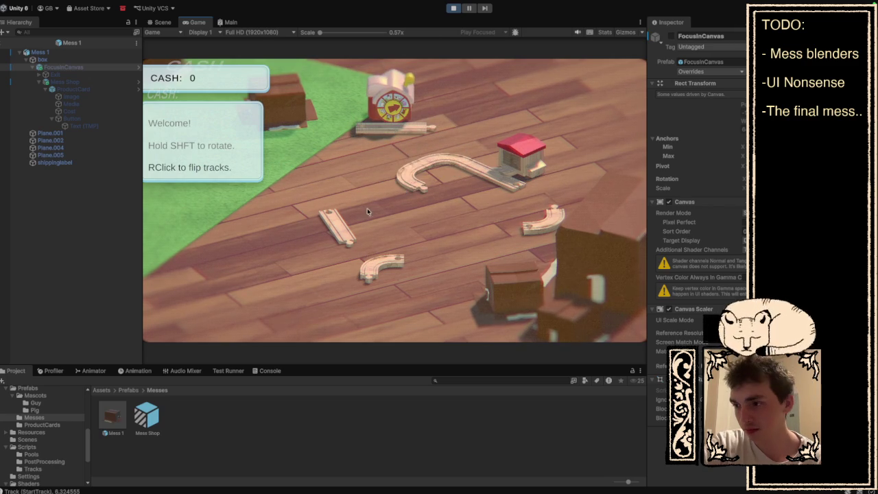
mouse_move(343, 230)
left_mouse_down()
mouse_move(437, 201)
mouse_move(446, 206)
left_mouse_up()
left_click_drag(388, 265, 470, 219)
left_click_drag(529, 222, 526, 211)
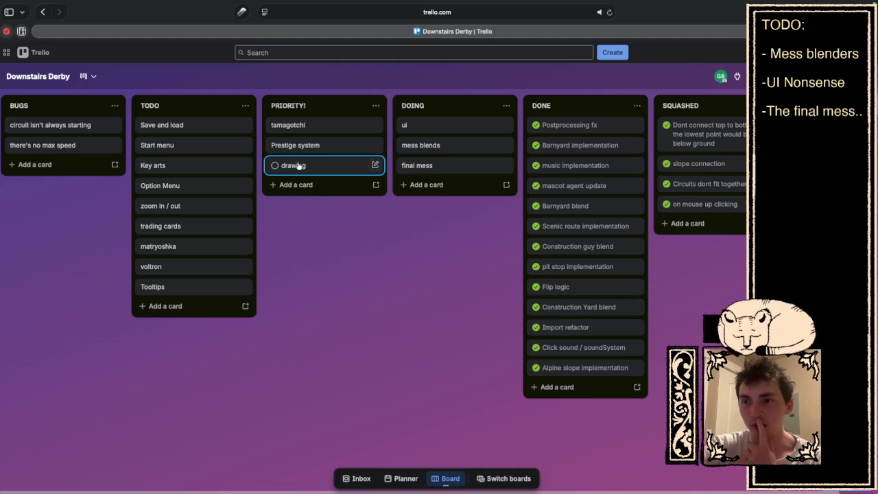
Step: Close the Trello browser window, glance at the train in Unity, then return to Photoshop
mouse_move(30, 12)
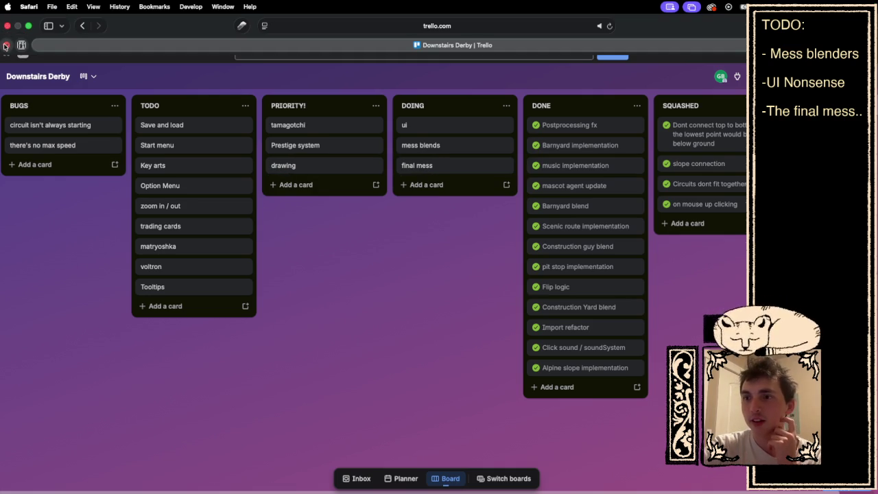
left_click(7, 27)
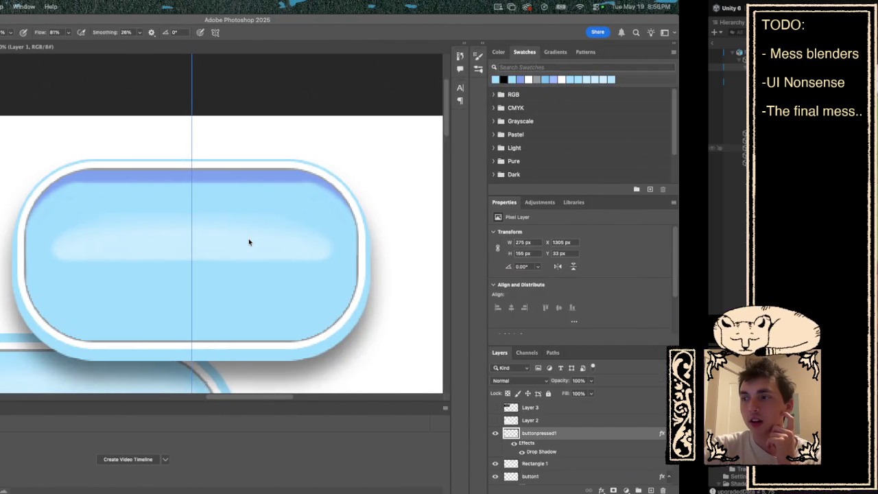
key("super+Tab")
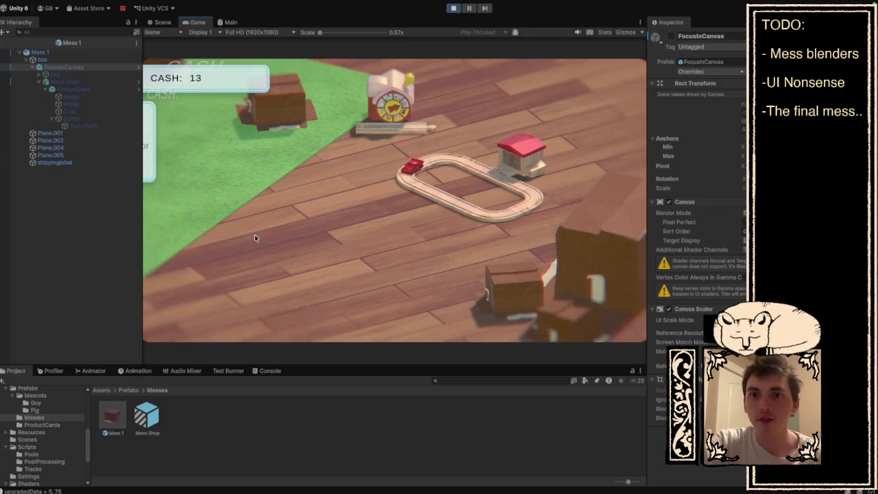
key("super+Tab")
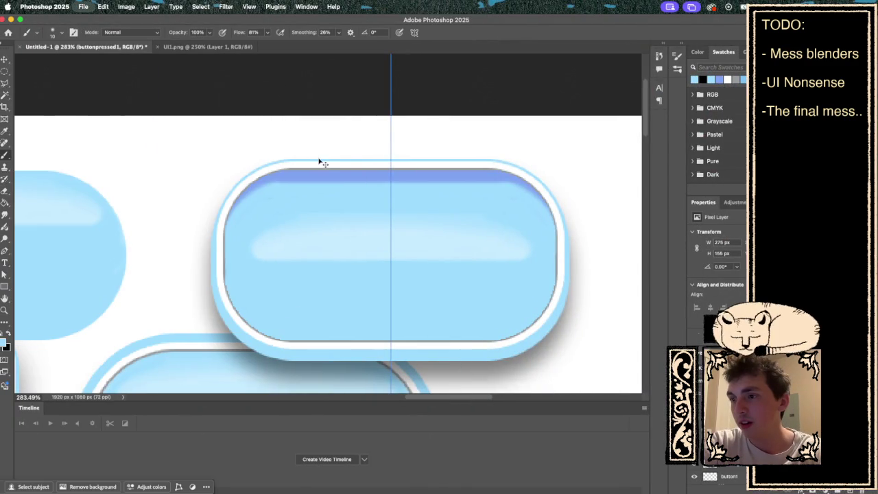
Step: Save the button artwork as buttstuff.psd and confirm quitting Photoshop
key("super+s")
type("buttstuff")
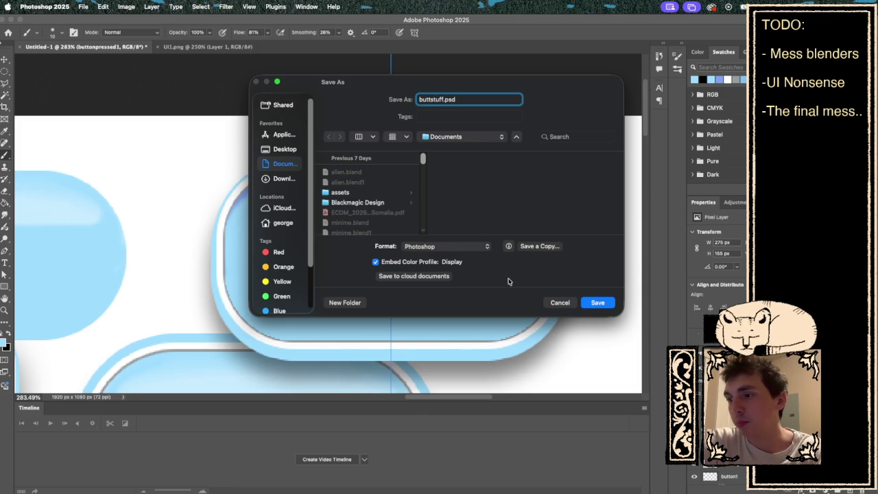
left_click(590, 303)
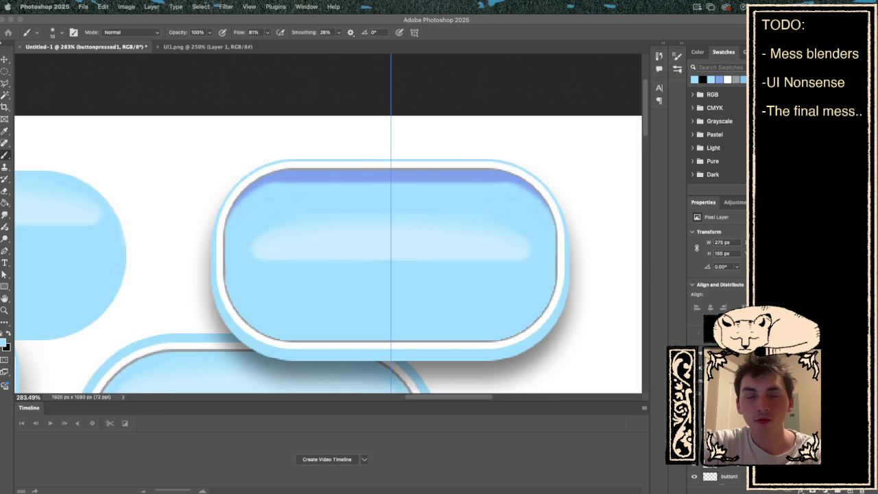
left_click(425, 211)
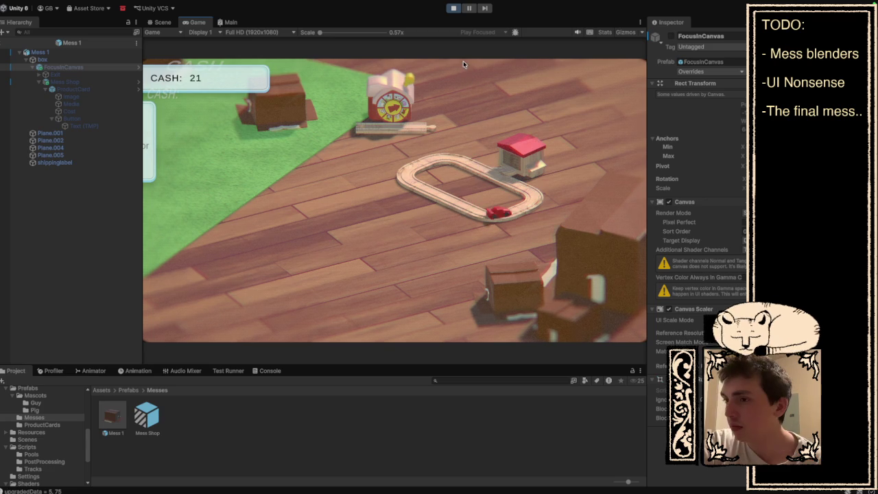
Step: Pay to clean one mess with DO IT!!, close another mess's $15 offer, then stop play mode
left_click(588, 245)
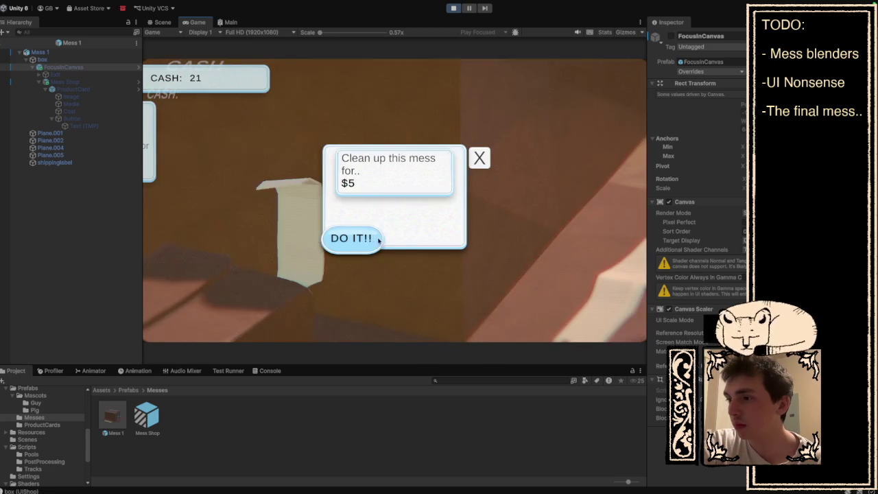
left_click(365, 238)
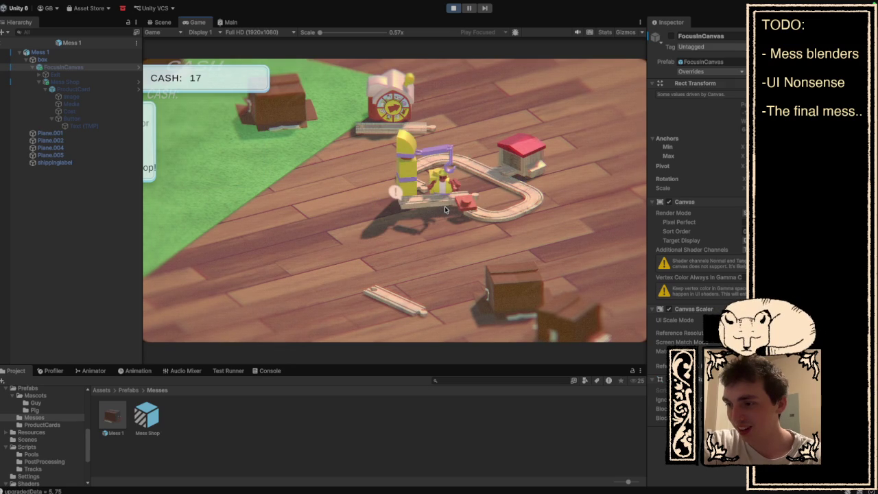
left_click(444, 208)
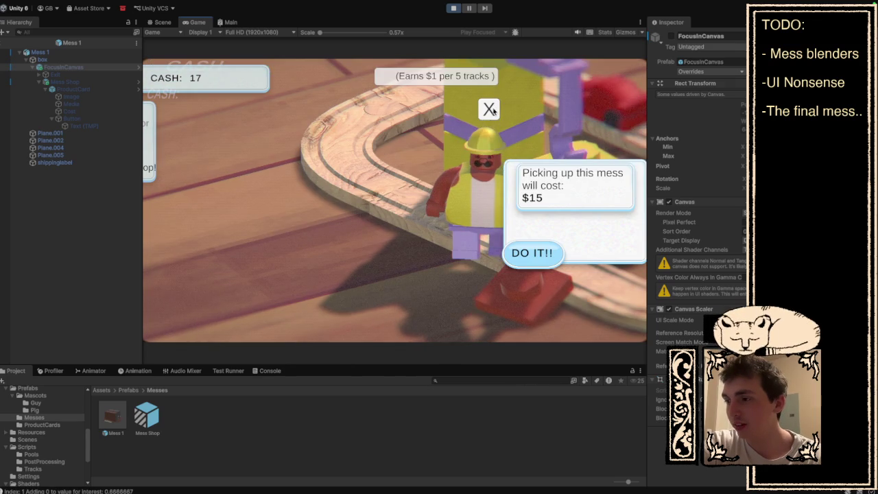
left_click(492, 110)
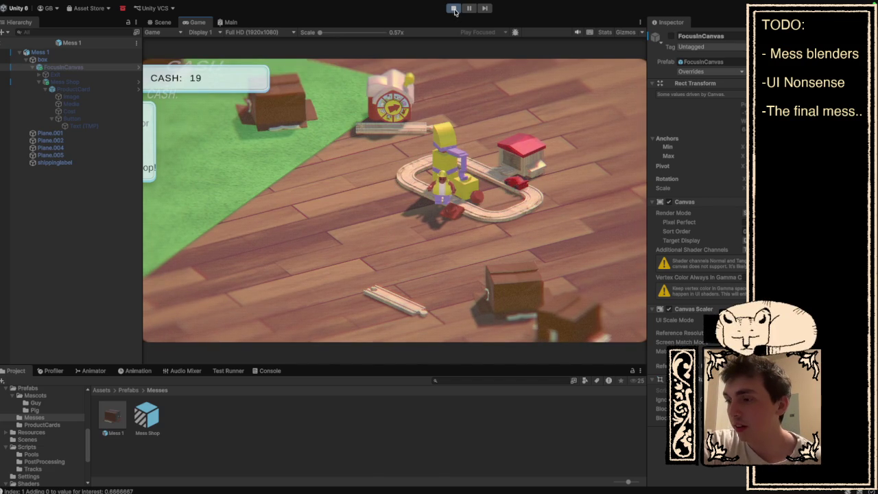
left_click(453, 9)
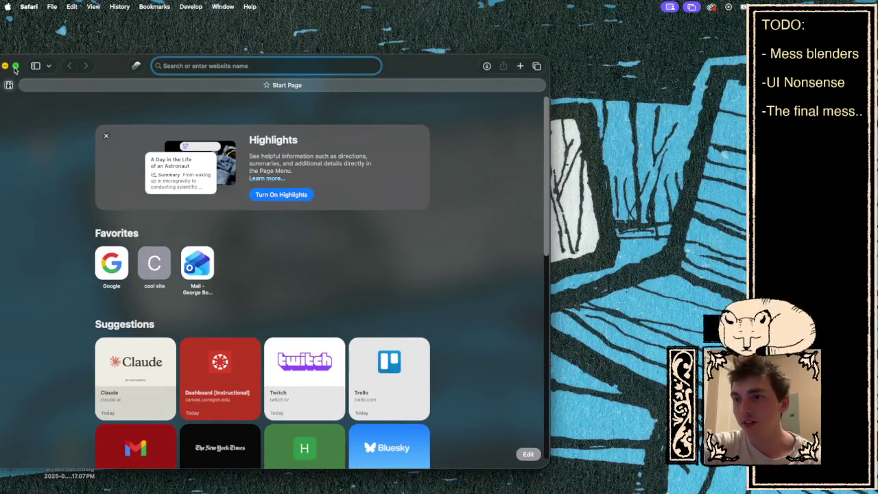
Step: Make Safari full screen and open fonts.google.com by entering 'google font'
left_click(16, 66)
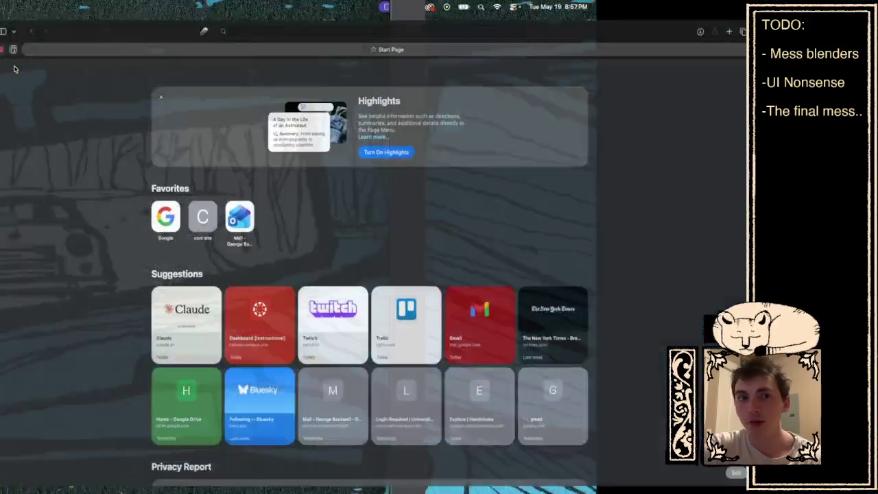
type("google.com")
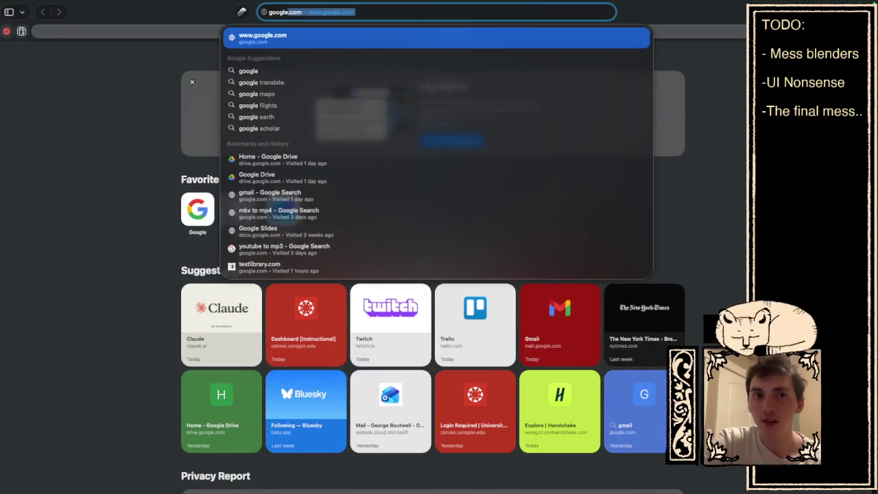
type(" f")
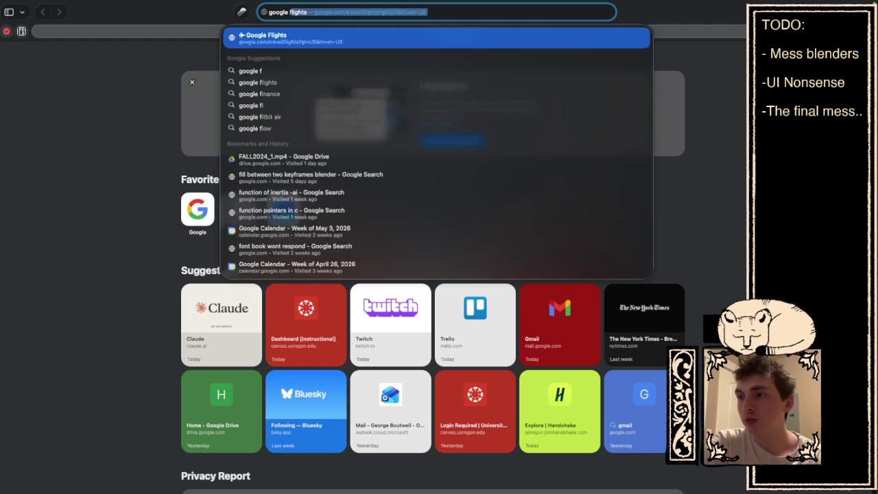
key("BackSpace")
type("ont")
key("Return")
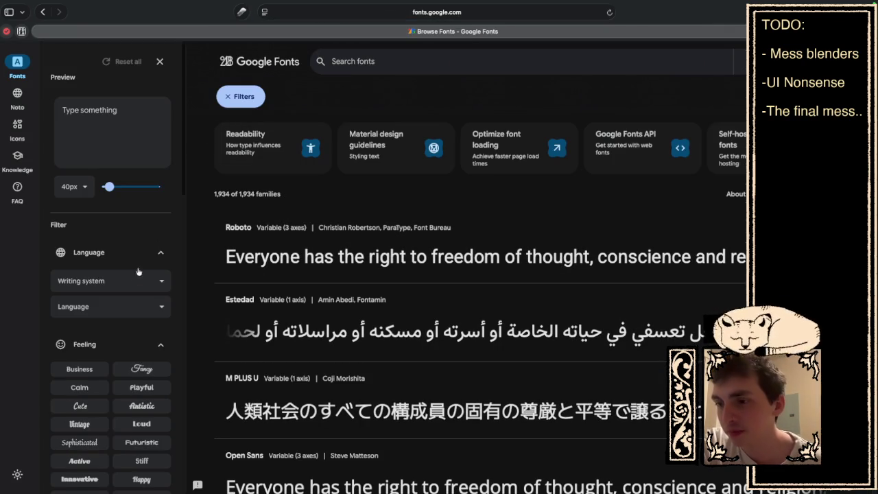
Step: Filter the fonts by the Calm feeling after briefly trying Playful
scroll(145, 261, "down", 3)
left_click(89, 312)
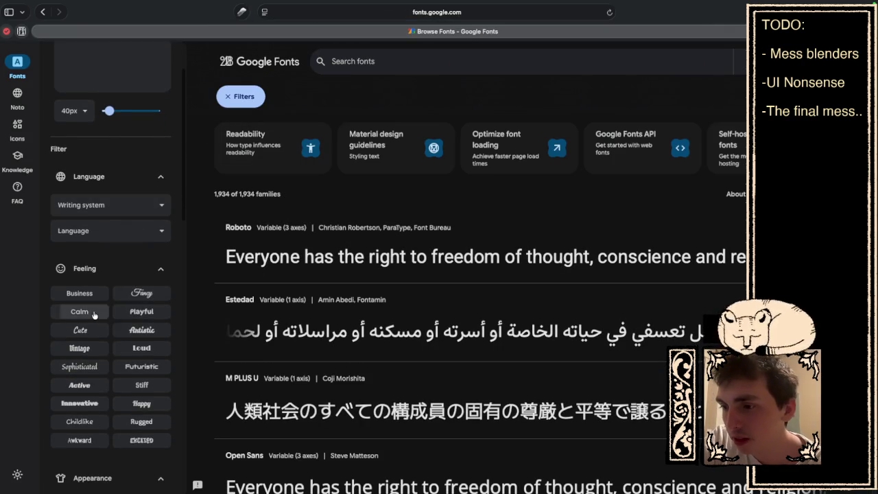
left_click(140, 313)
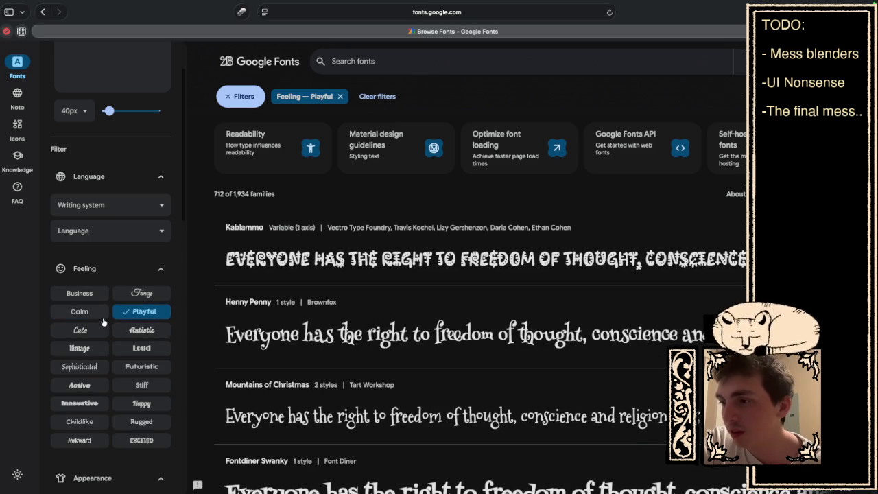
scroll(192, 343, "down", 5)
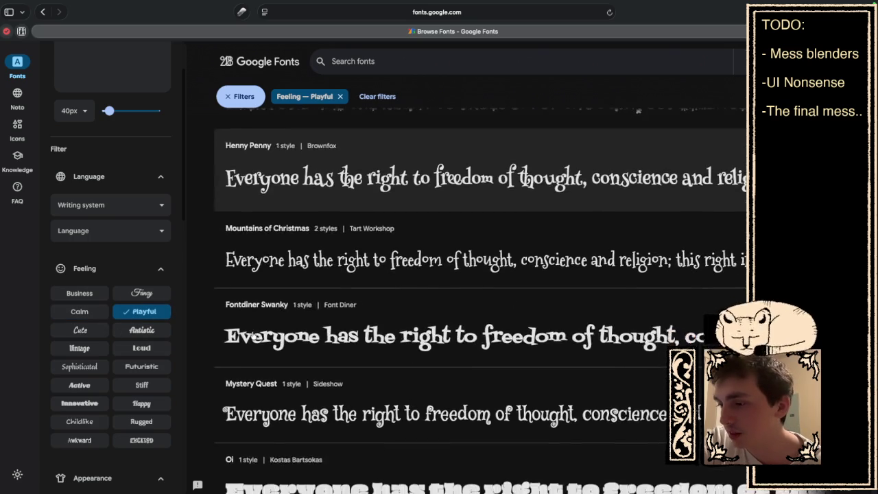
left_click(80, 311)
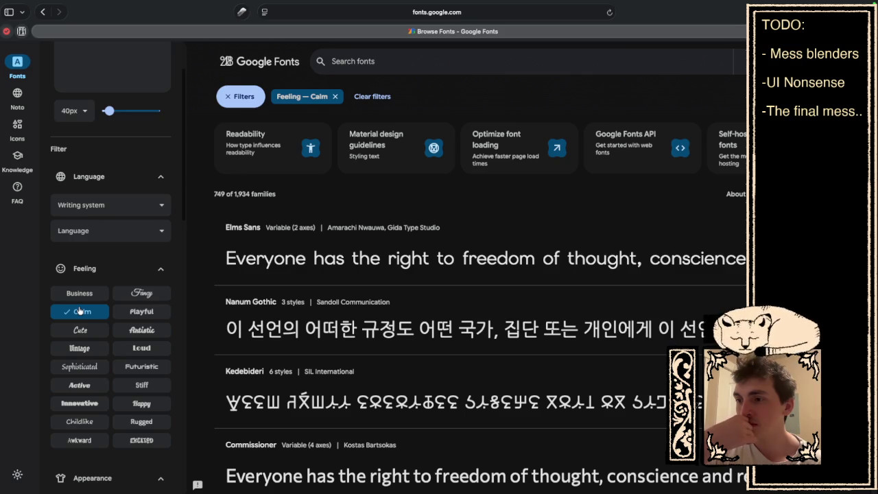
Step: Open the Elms Sans specimen page from the Calm results
scroll(431, 249, "down", 3)
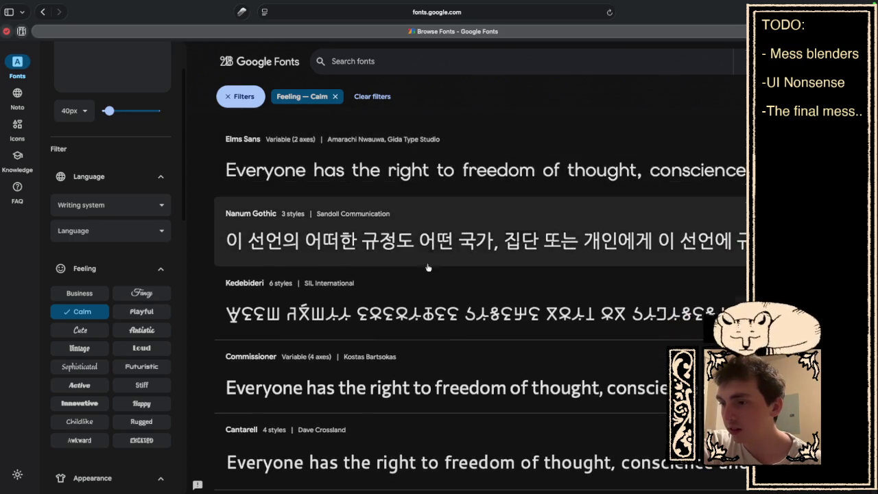
scroll(409, 334, "down", 5)
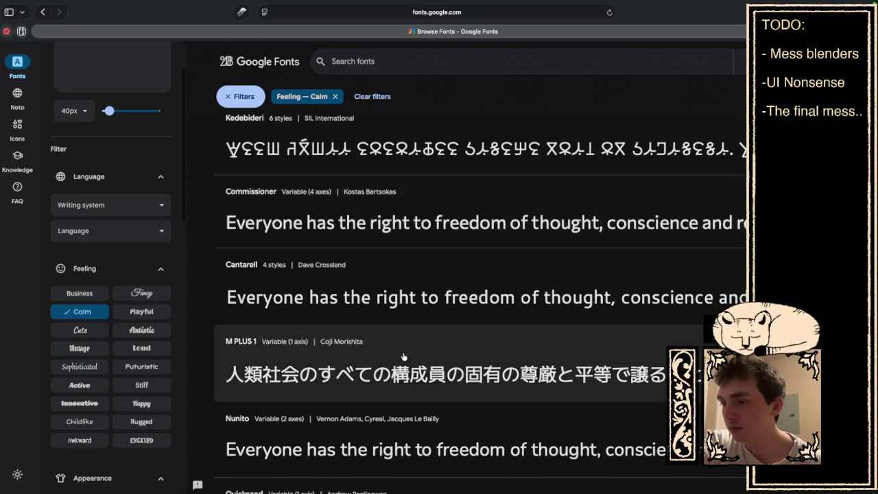
scroll(398, 384, "up", 10)
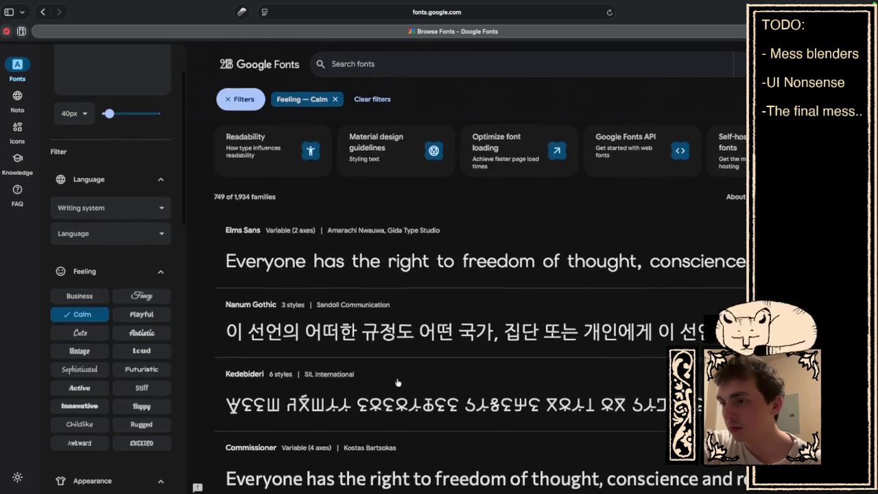
left_click(383, 267)
scroll(330, 359, "down", 4)
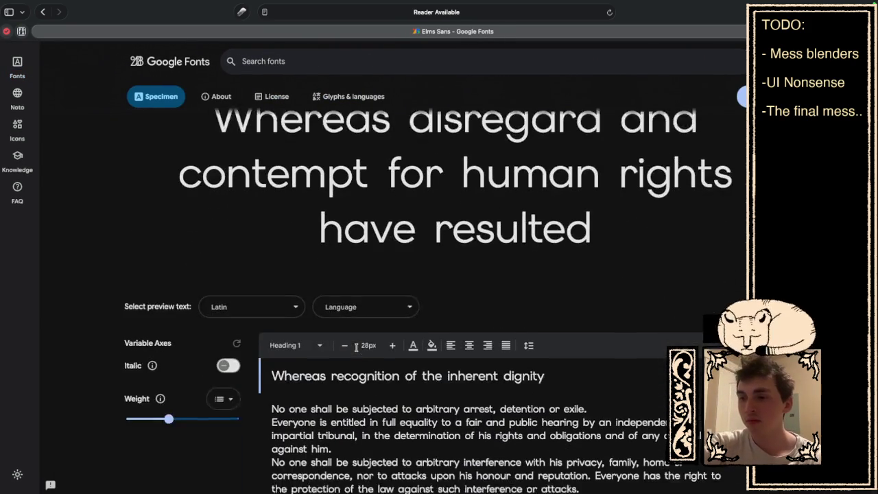
scroll(287, 323, "down", 5)
left_click(281, 310)
type("CASHL")
key("BackSpace")
type(":")
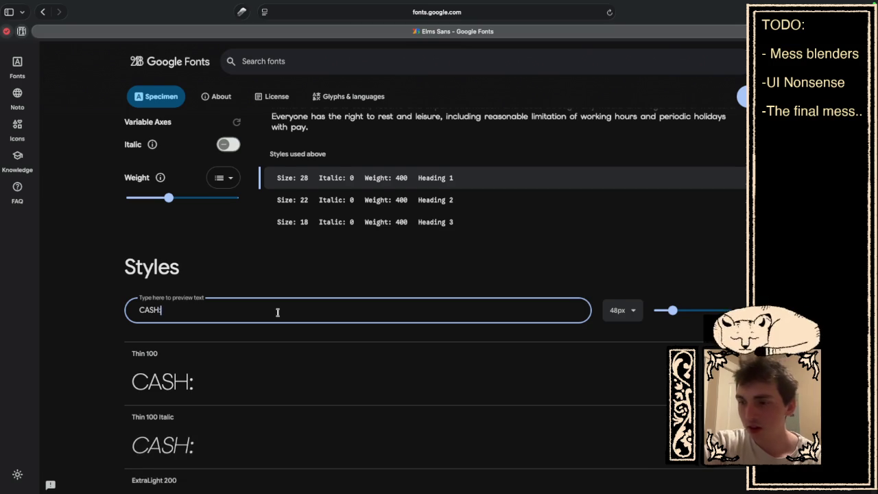
scroll(276, 311, "down", 10)
scroll(278, 312, "down", 3)
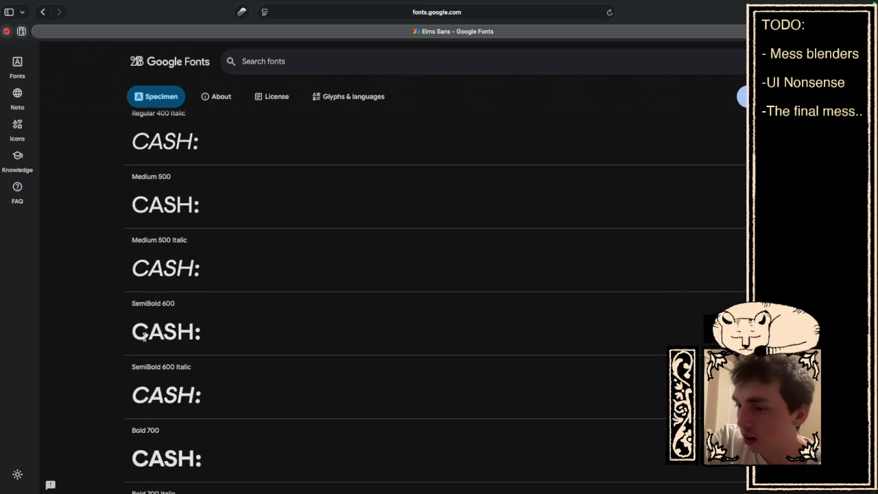
scroll(157, 334, "down", 2)
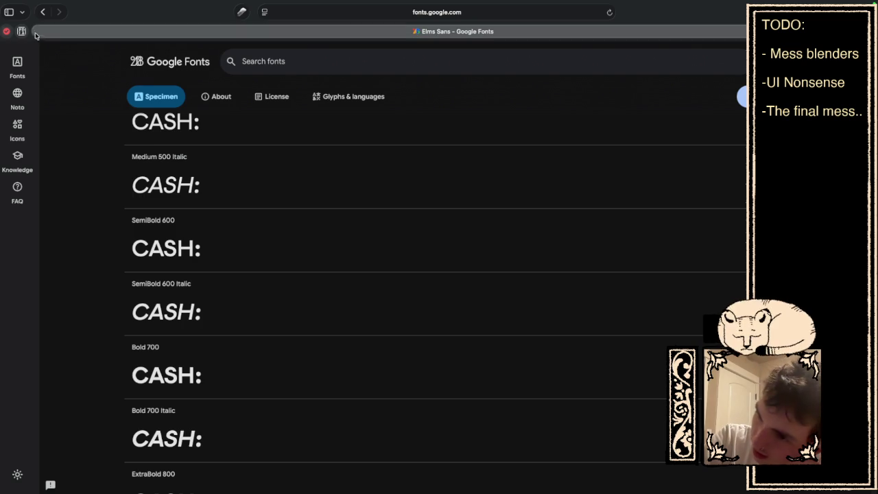
left_click(42, 13)
scroll(209, 295, "down", 7)
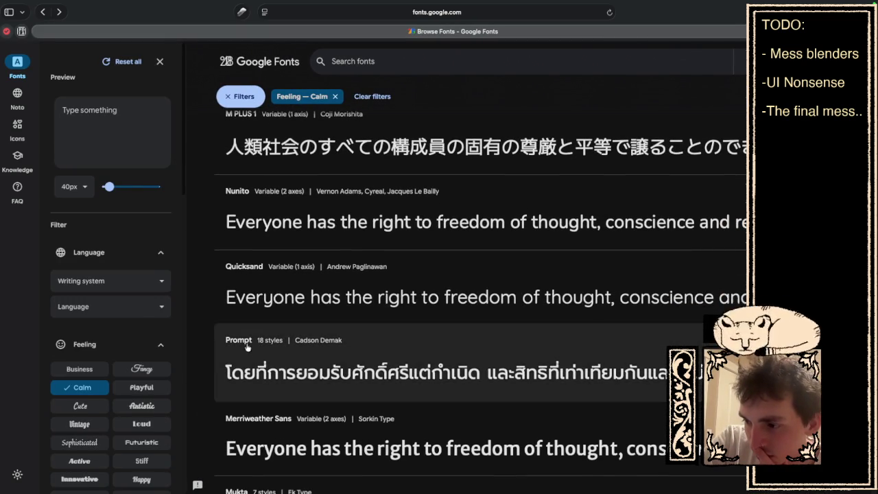
Step: Remove the Calm filter and apply Sans Serif Humanist, leaving 466 families led by Lato
scroll(278, 304, "down", 1)
scroll(277, 303, "down", 3)
scroll(282, 302, "down", 4)
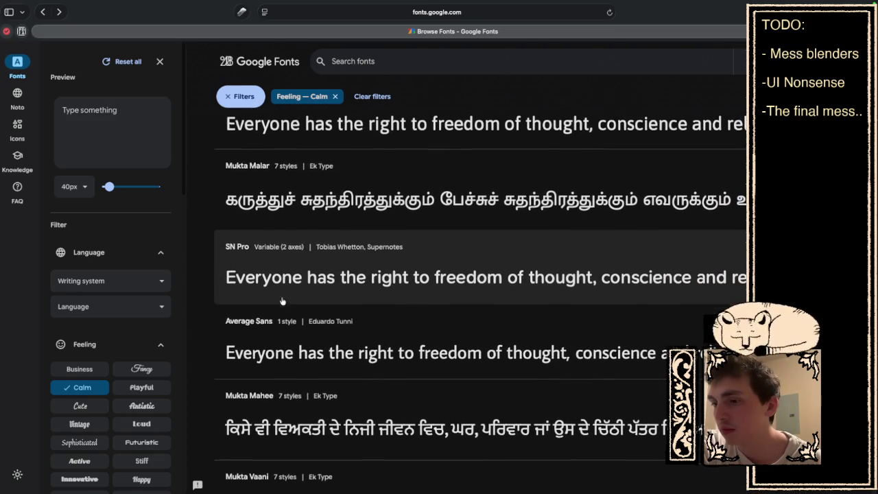
left_click(90, 387)
scroll(91, 380, "down", 1)
scroll(91, 380, "down", 4)
scroll(92, 363, "down", 3)
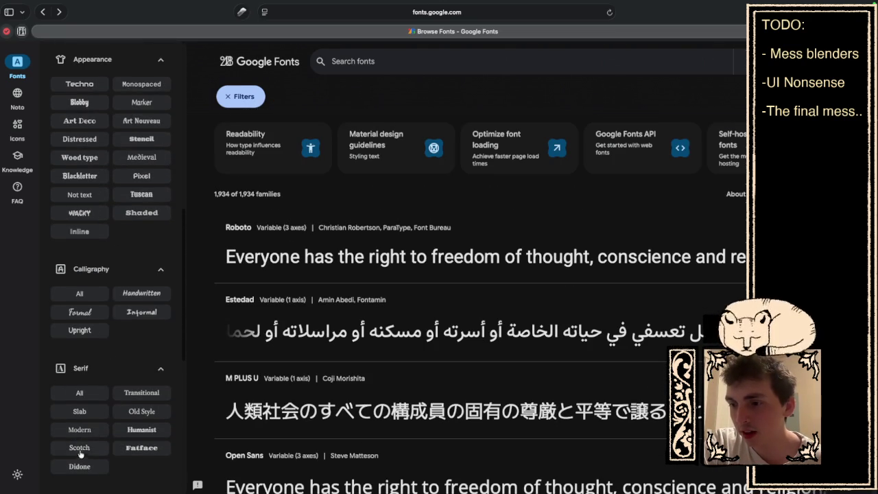
scroll(137, 445, "down", 1)
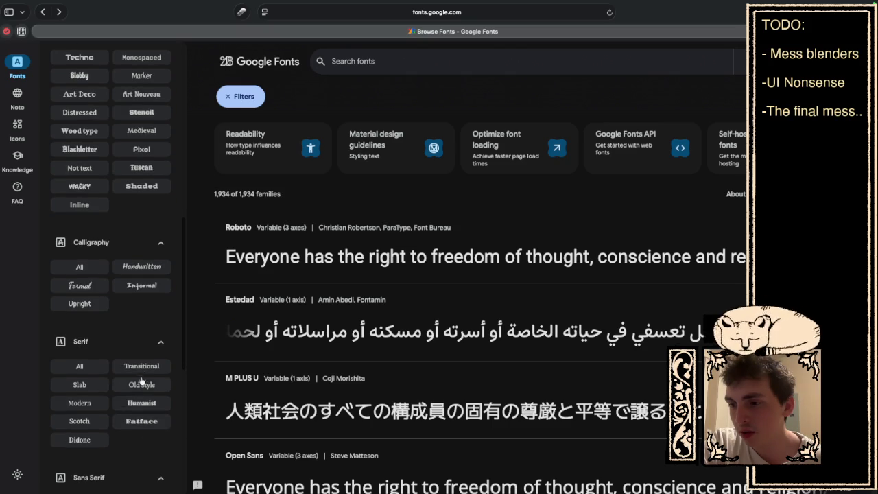
scroll(125, 462, "down", 2)
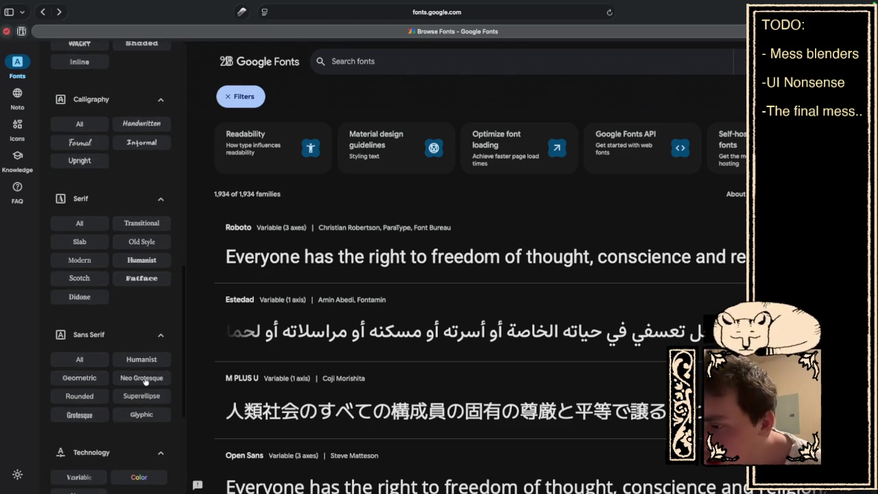
left_click(137, 363)
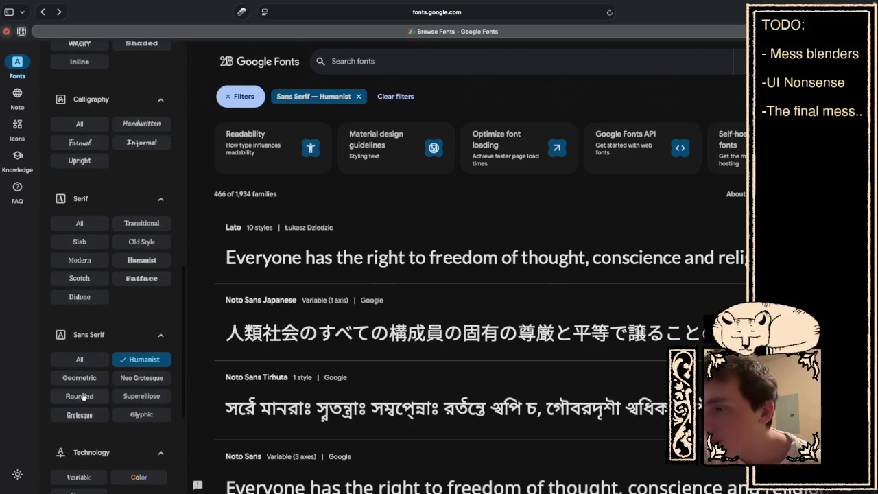